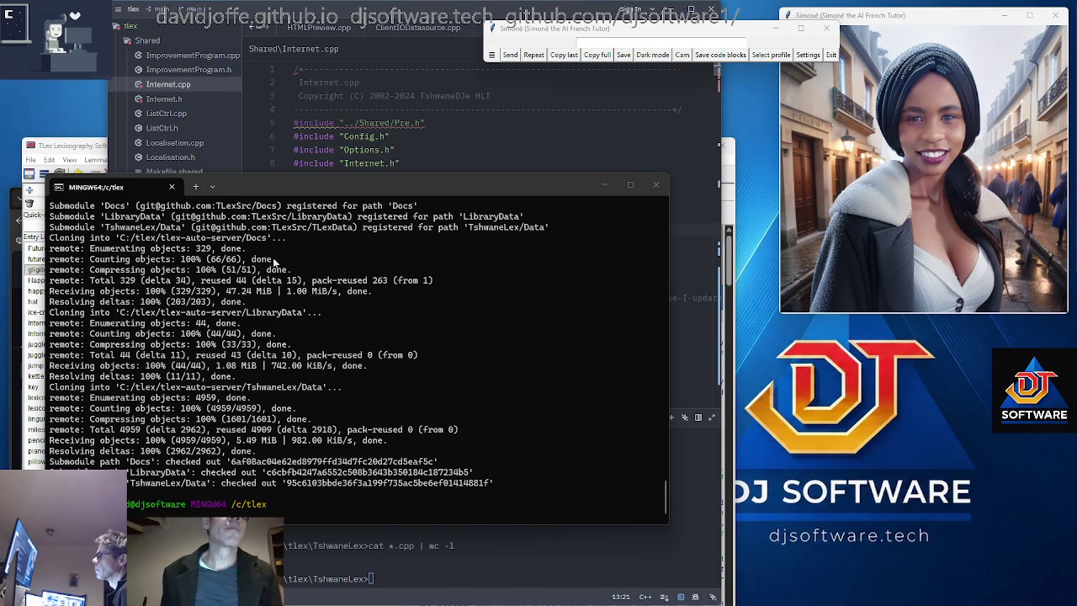
# Bring the TLex dictionary window in front of the Git Bash terminal and reposition it slightly.
pyautogui.moveTo(335, 191); pyautogui.dragTo(337, 184)
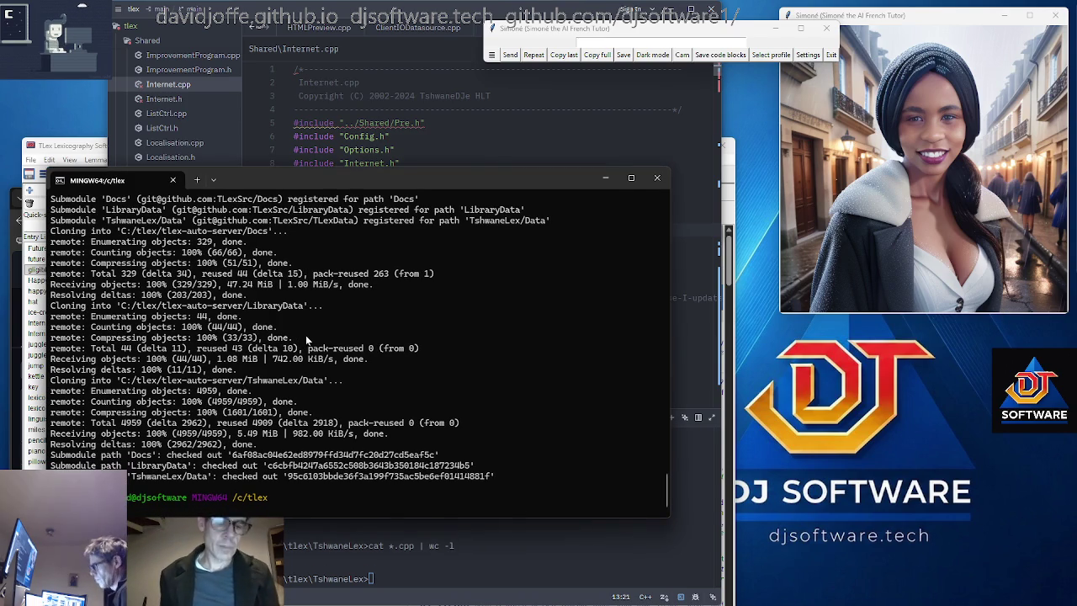
pyautogui.press('super+Tab')
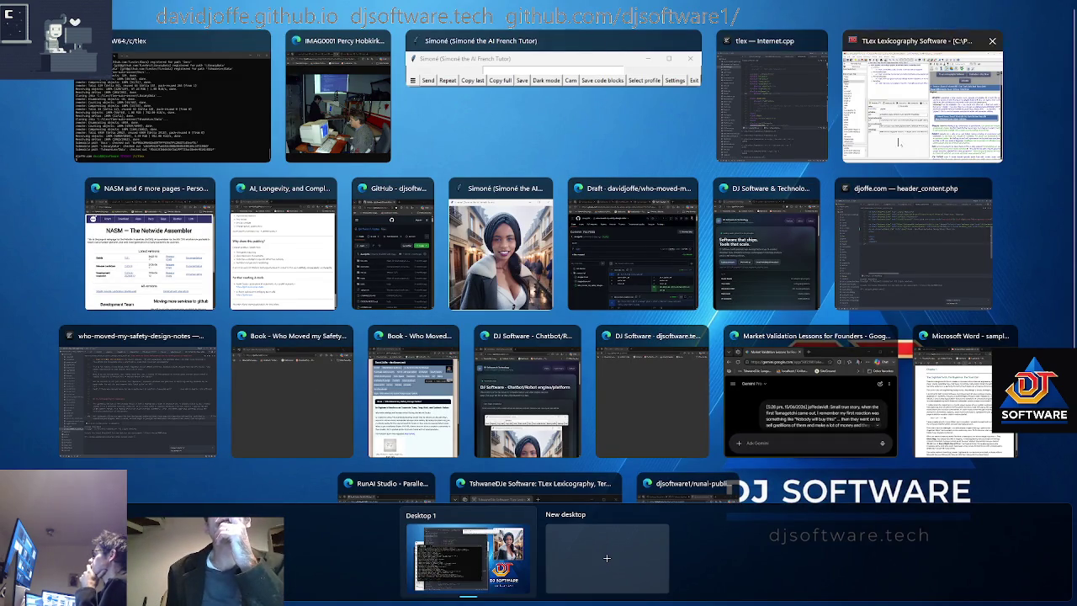
pyautogui.click(921, 101)
pyautogui.moveTo(581, 150)
pyautogui.mouseDown()
pyautogui.moveTo(583, 170)
pyautogui.moveTo(583, 118)
pyautogui.mouseUp()
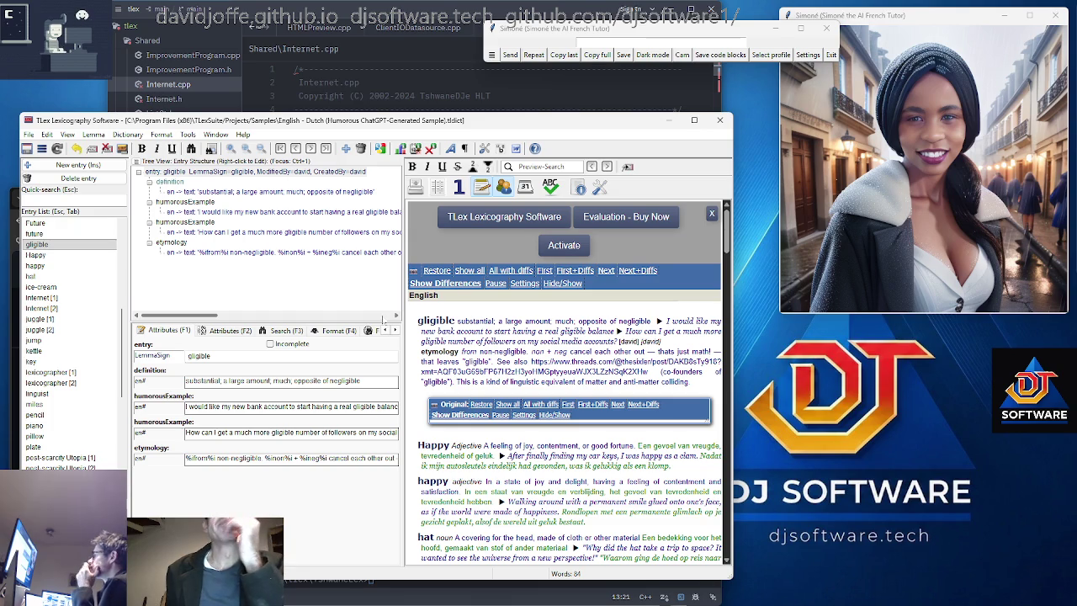
# Nudge the TLex window up and right, then show the overview of all open windows.
pyautogui.moveTo(461, 128); pyautogui.dragTo(469, 117)
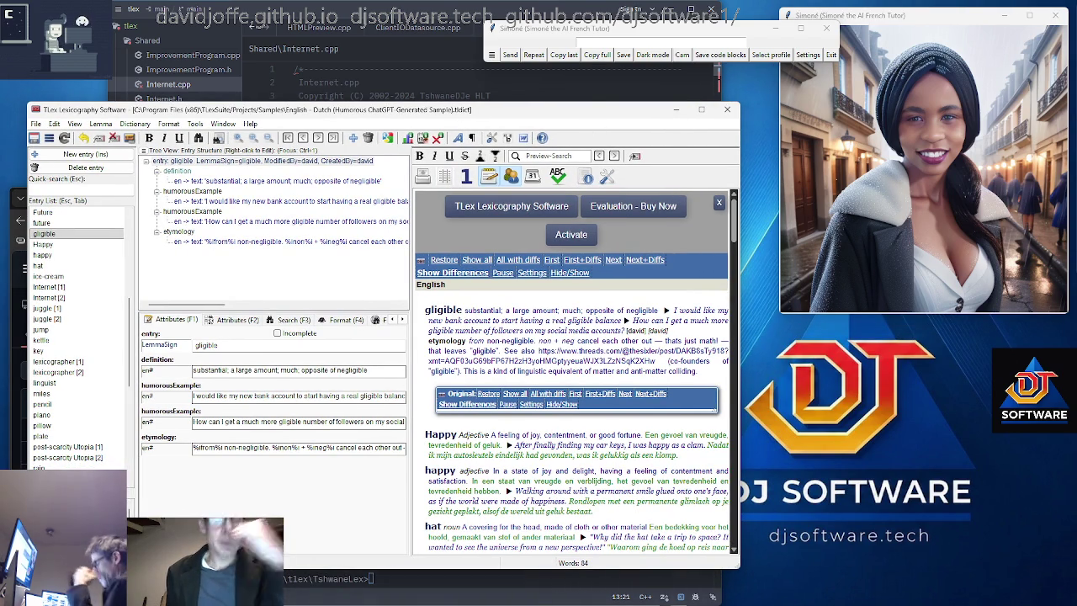
pyautogui.press('super+Tab')
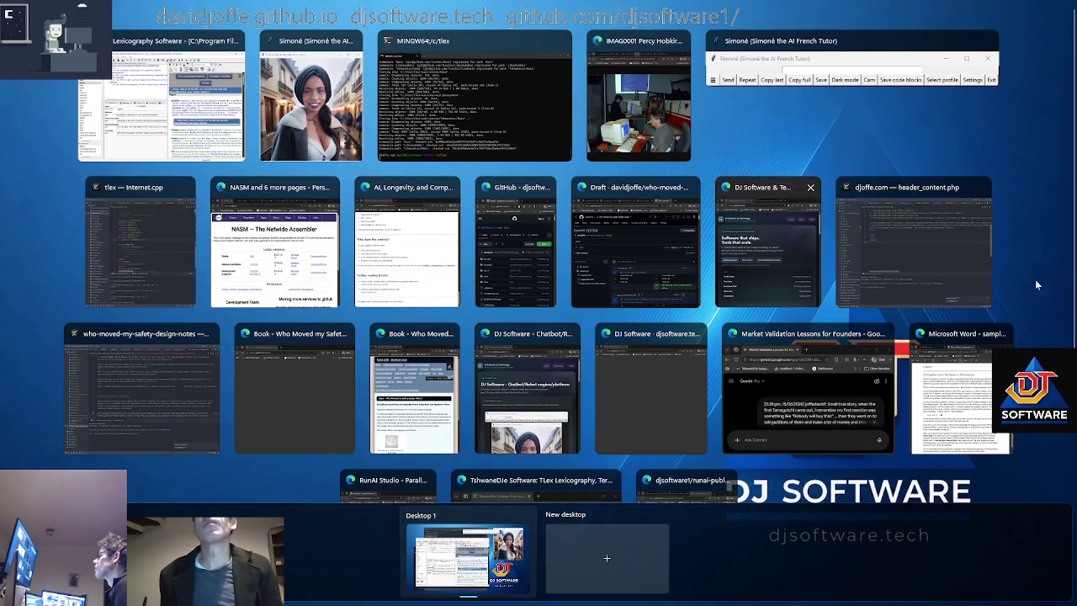
# View the Edge safety design notes PDF at Chapter 1, then return to the window overview.
pyautogui.press('Escape')
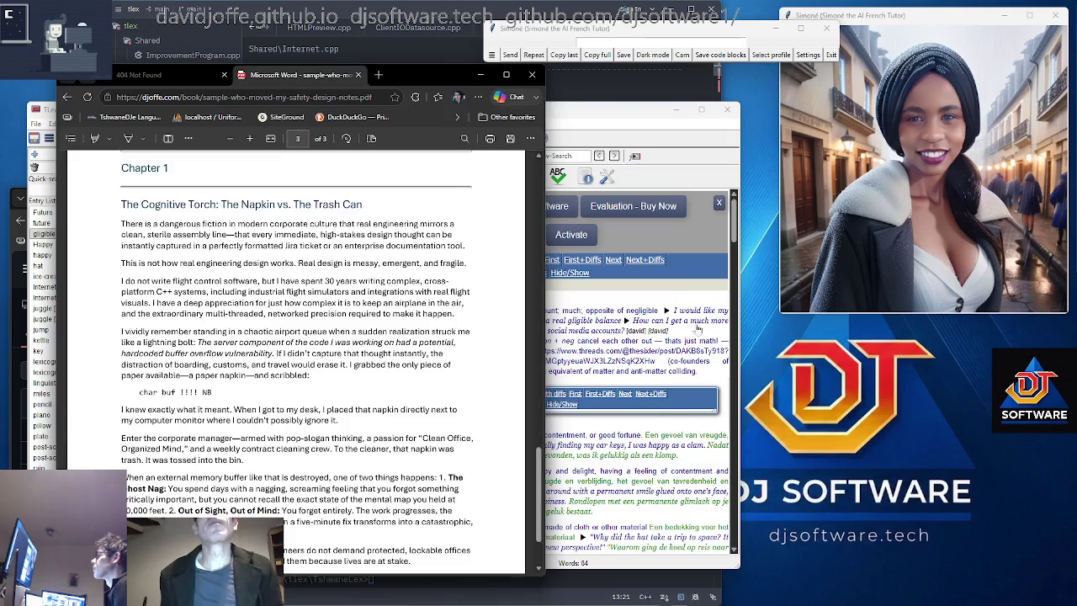
pyautogui.moveTo(249, 257); pyautogui.dragTo(387, 385)
pyautogui.click(387, 386)
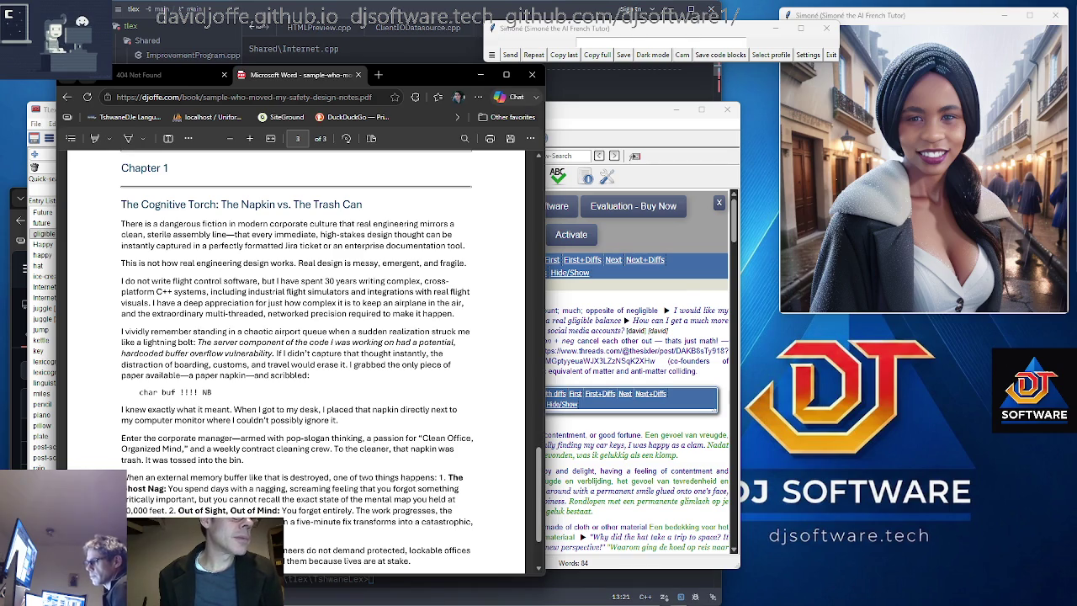
pyautogui.press('super+Tab')
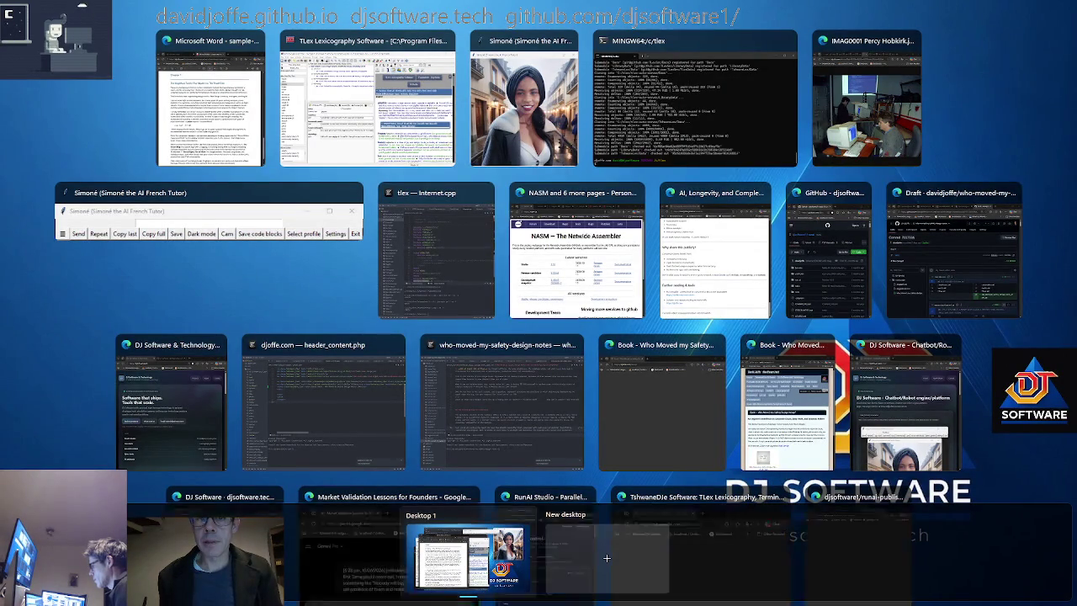
# Dismiss the window overview, leaving the Edge book-sample PDF in front.
pyautogui.press('Escape')
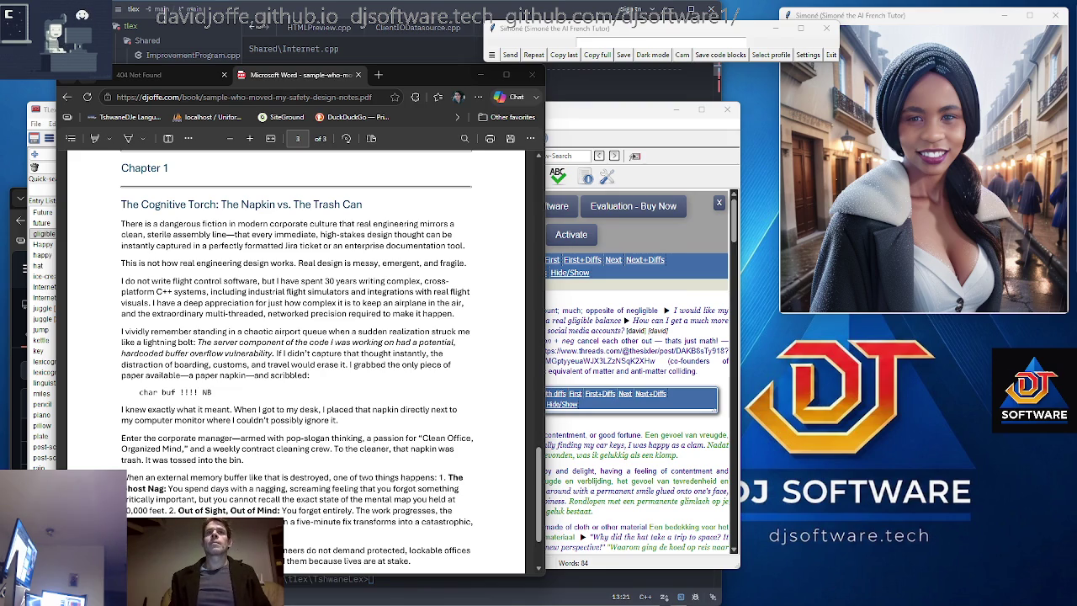
# Scroll the safety design notes PDF to page 3 of 3, then reopen the window overview.
pyautogui.moveTo(414, 74)
pyautogui.mouseDown()
pyautogui.moveTo(402, 55)
pyautogui.moveTo(438, 48)
pyautogui.moveTo(446, 69)
pyautogui.mouseUp()
pyautogui.scroll(-3, 320, 354)
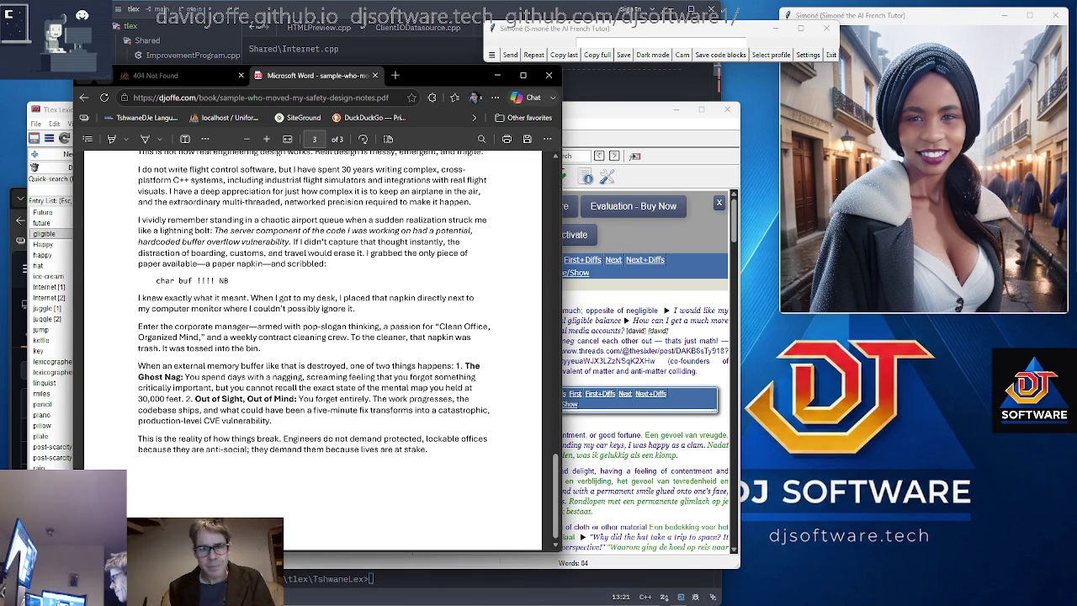
pyautogui.press('super+Tab')
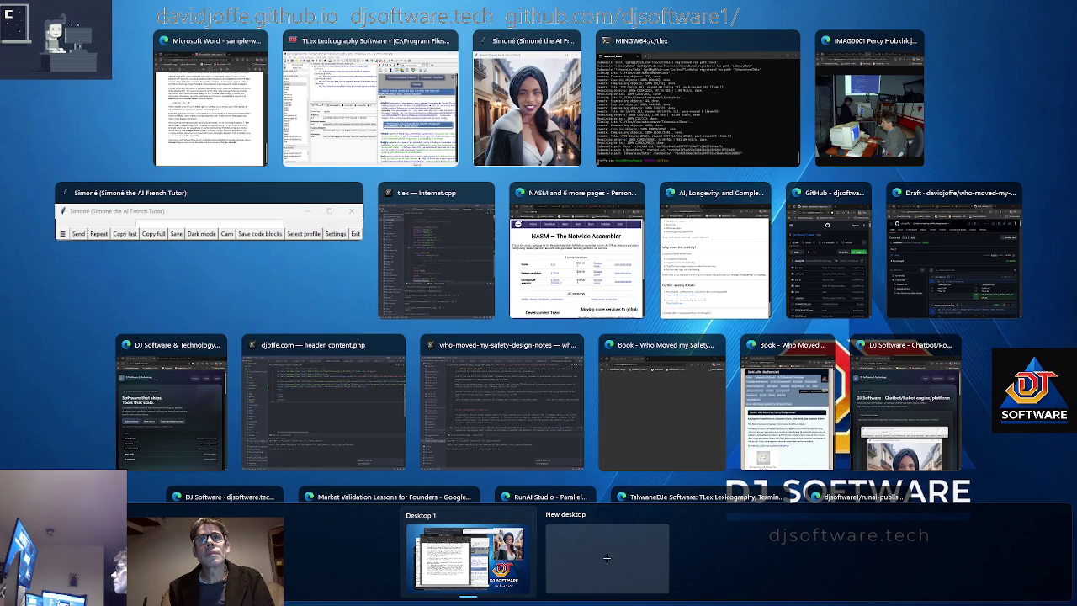
# Put the 'AI, Longevity, and Complex Diseases' page in front and leave the window overview open.
pyautogui.click(736, 268)
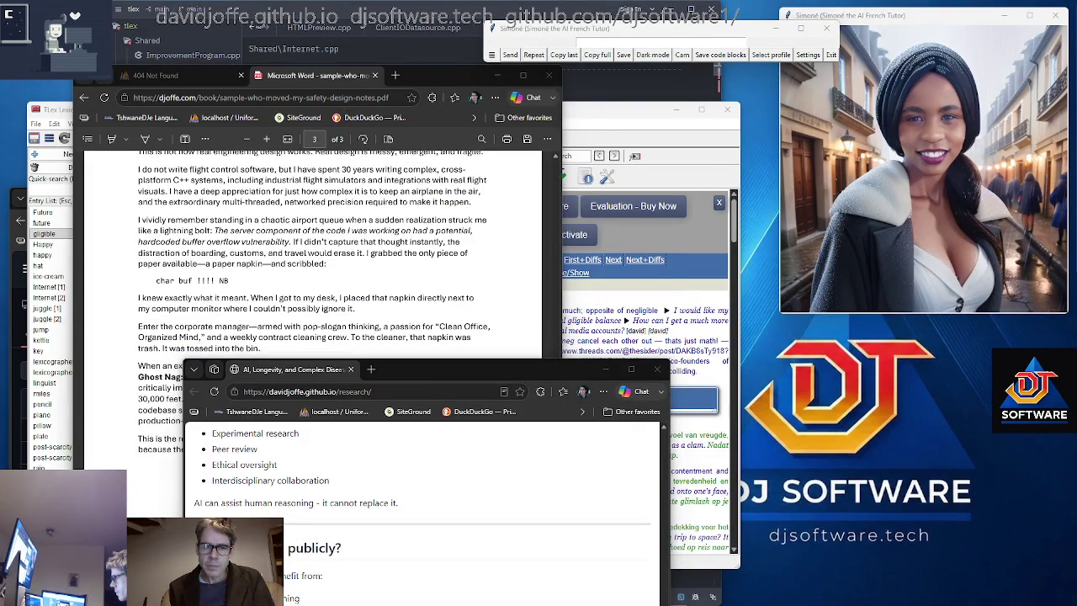
pyautogui.press('super+Tab')
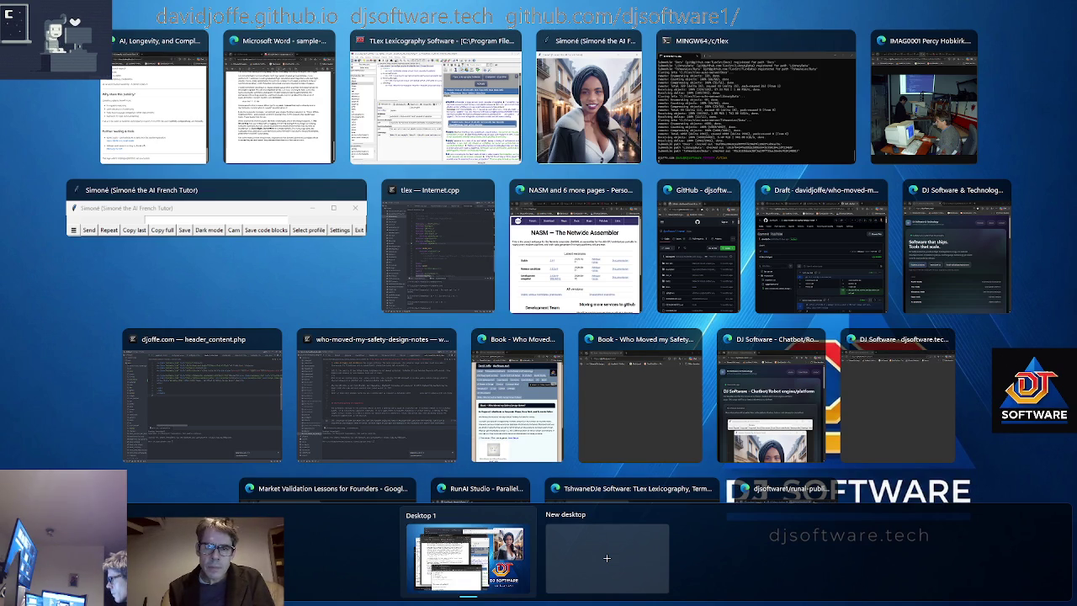
pyautogui.press('Escape')
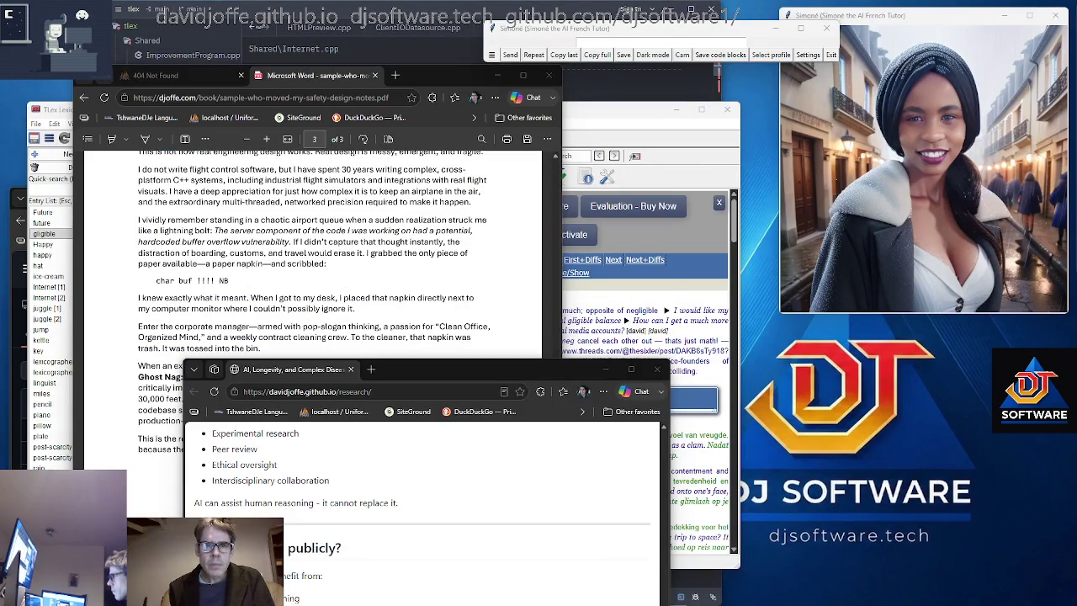
pyautogui.press('super+Tab')
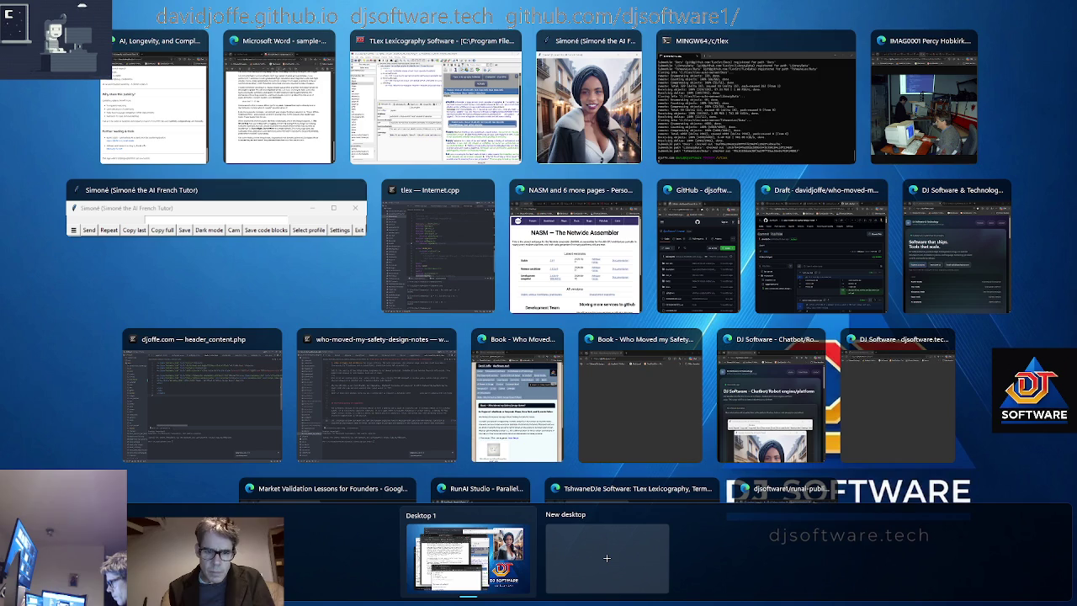
pyautogui.press('Escape')
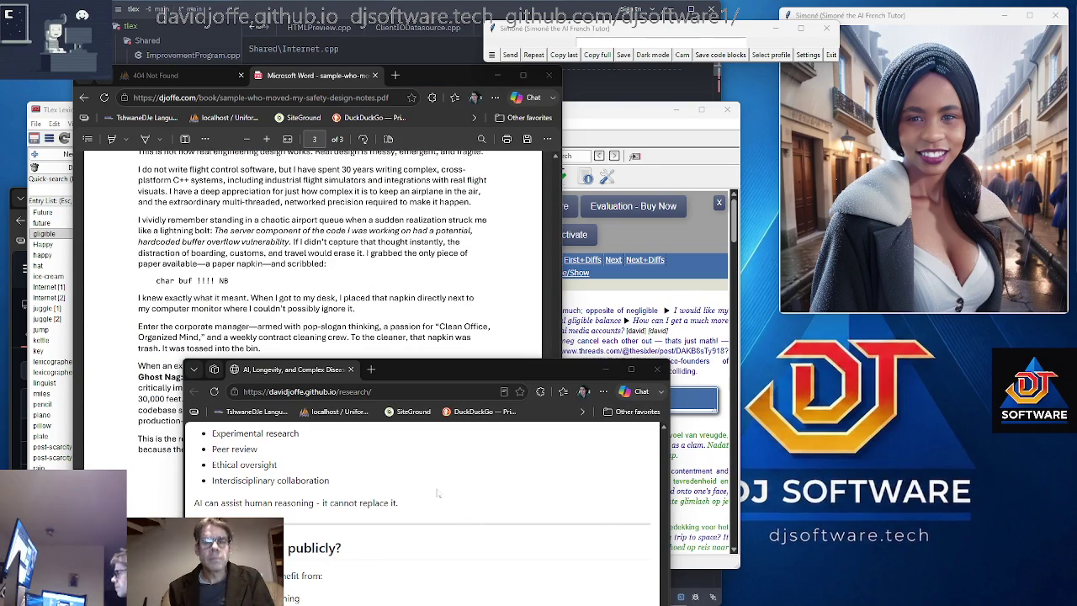
pyautogui.press('super+Tab')
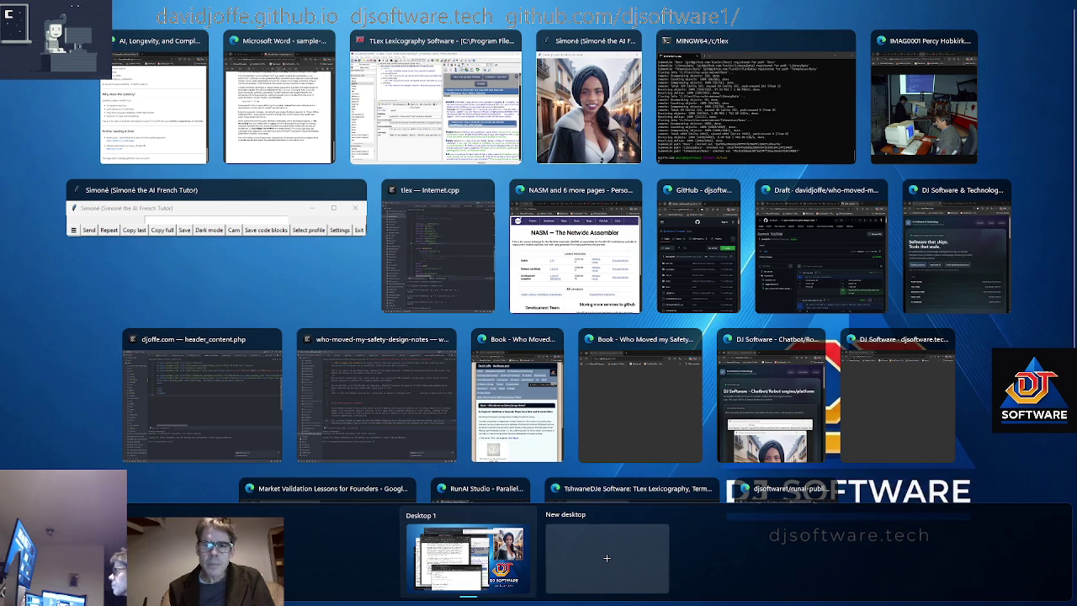
# Put the book web page in front, then switch to the OBS Studio window.
pyautogui.click(635, 395)
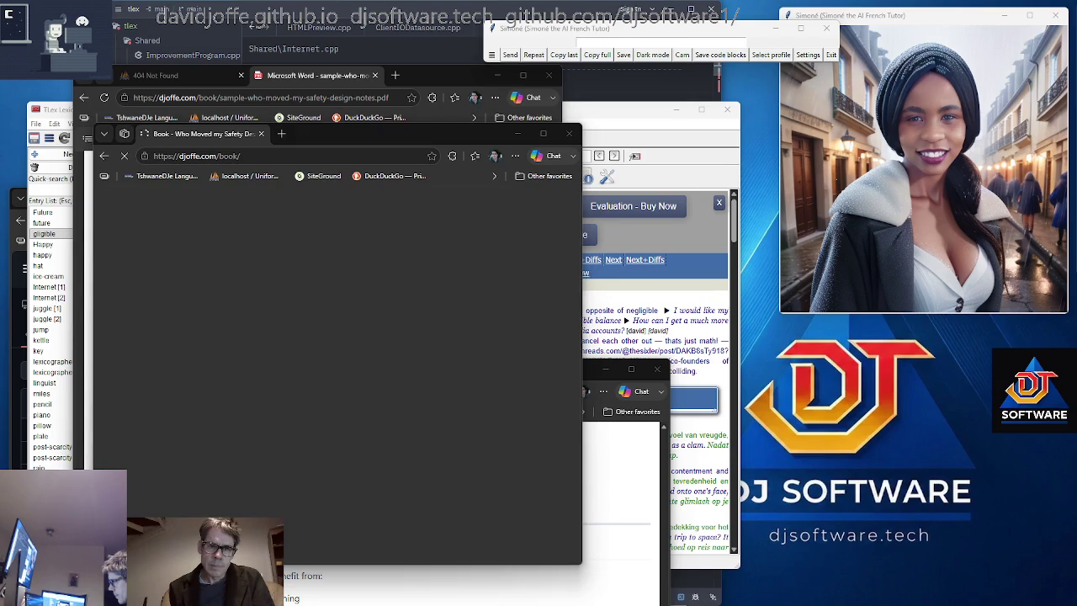
pyautogui.press('super+Tab')
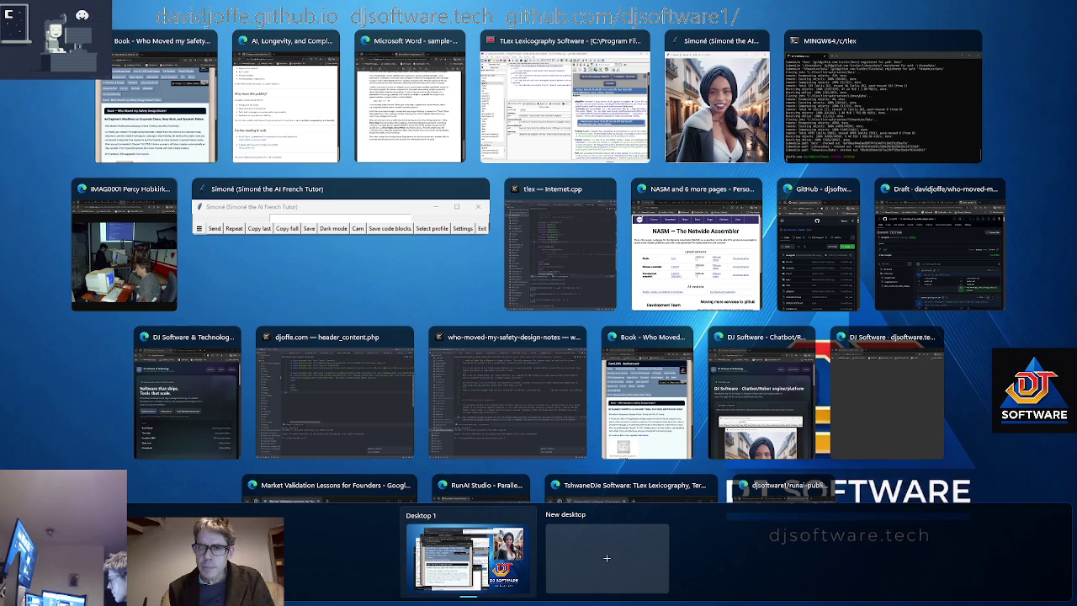
pyautogui.click(467, 555)
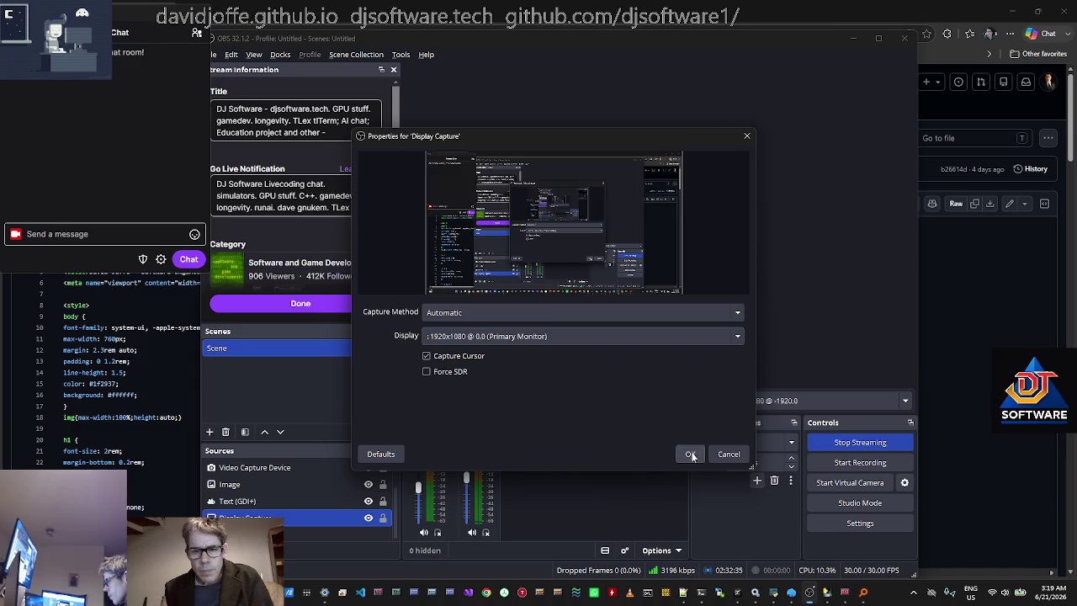
pyautogui.click(688, 452)
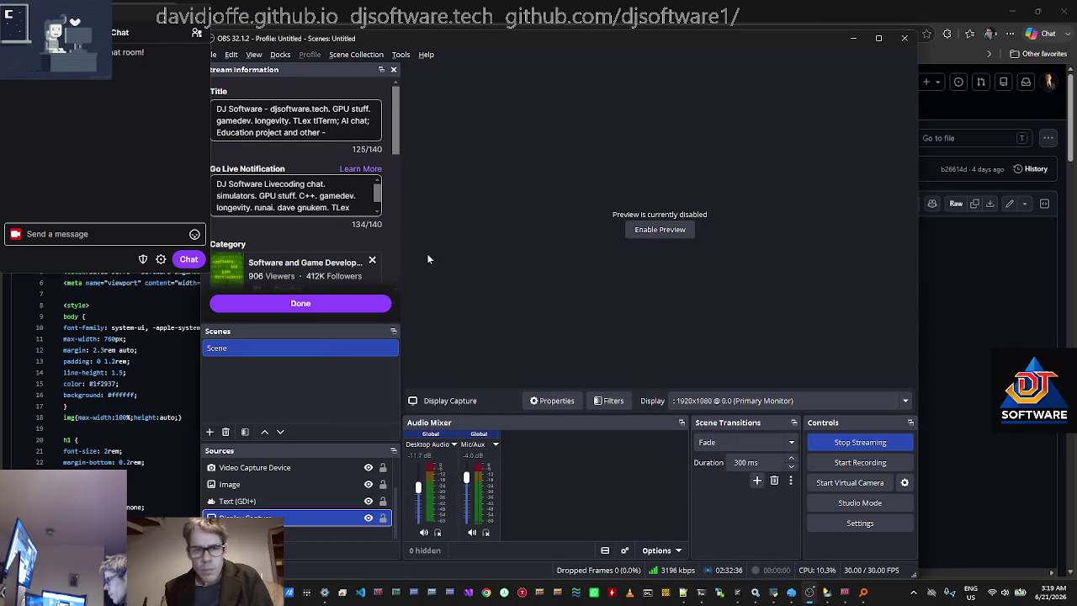
# Enable the OBS preview to show the live display capture.
pyautogui.click(658, 229)
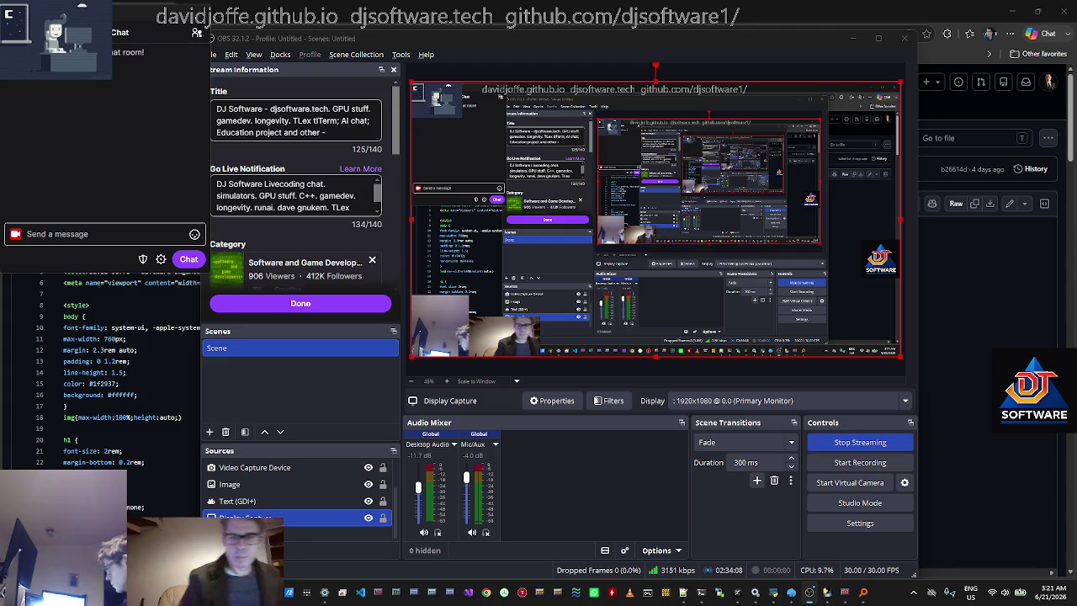
# Browse the preview's context submenus and the Scene options menu, then start recording.
pyautogui.rightClick(602, 210)
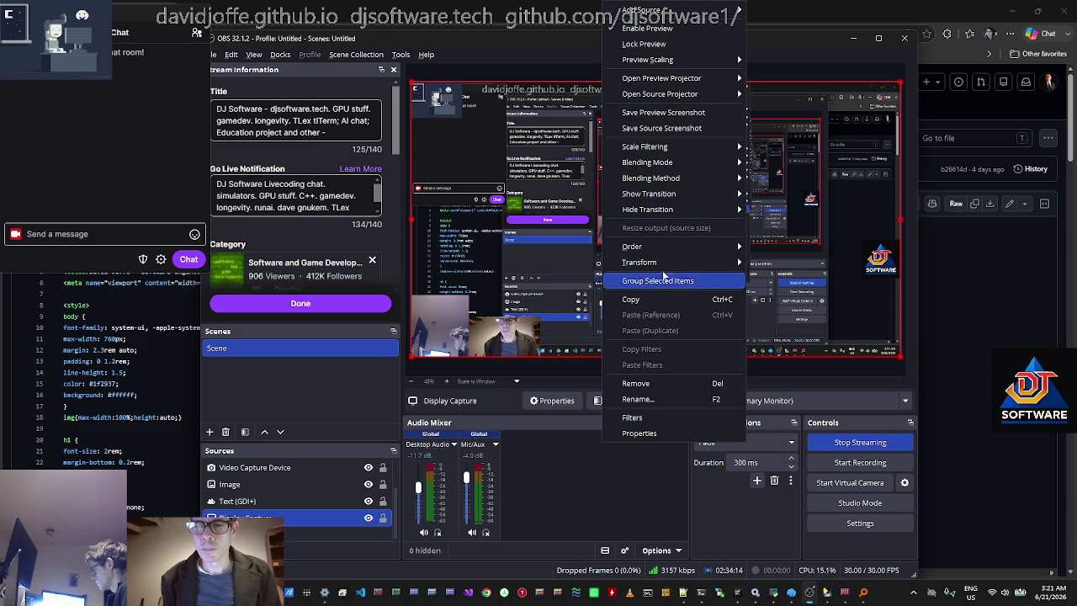
pyautogui.moveTo(711, 191)
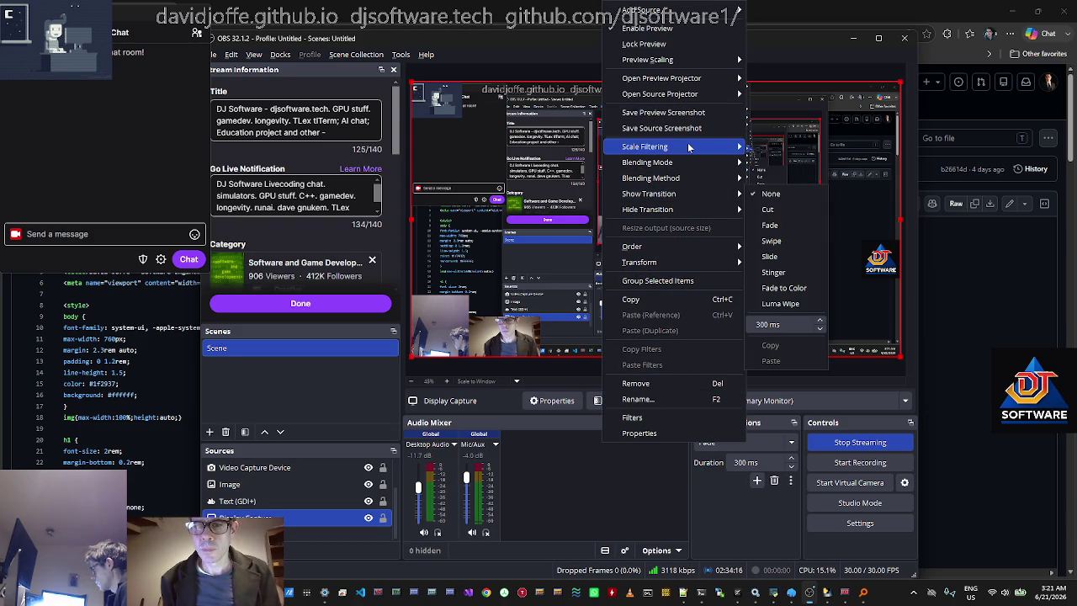
pyautogui.moveTo(688, 147)
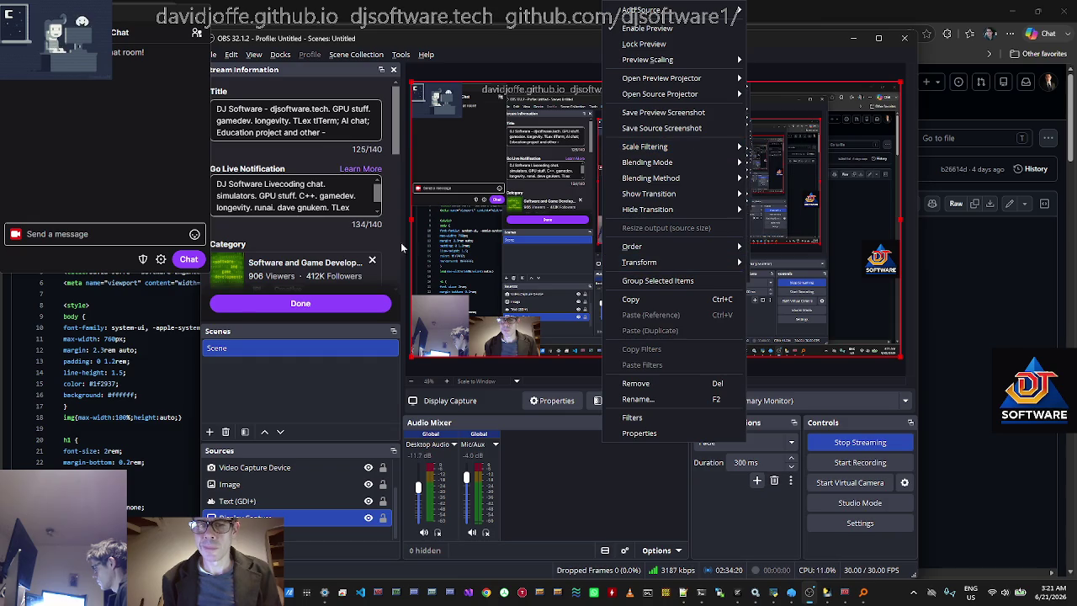
pyautogui.rightClick(238, 347)
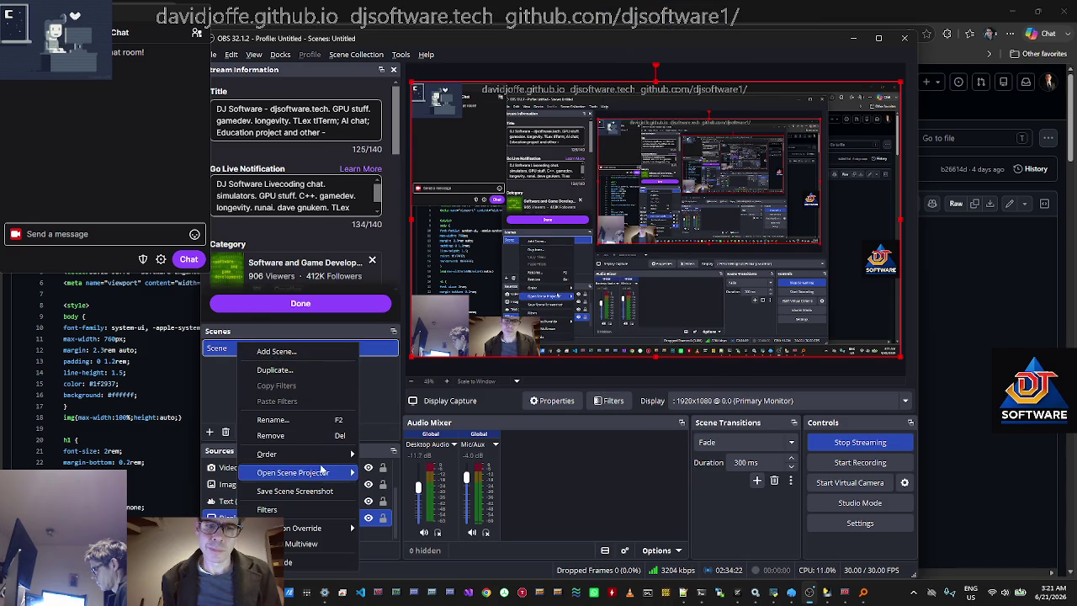
pyautogui.press('Escape')
pyautogui.click(860, 462)
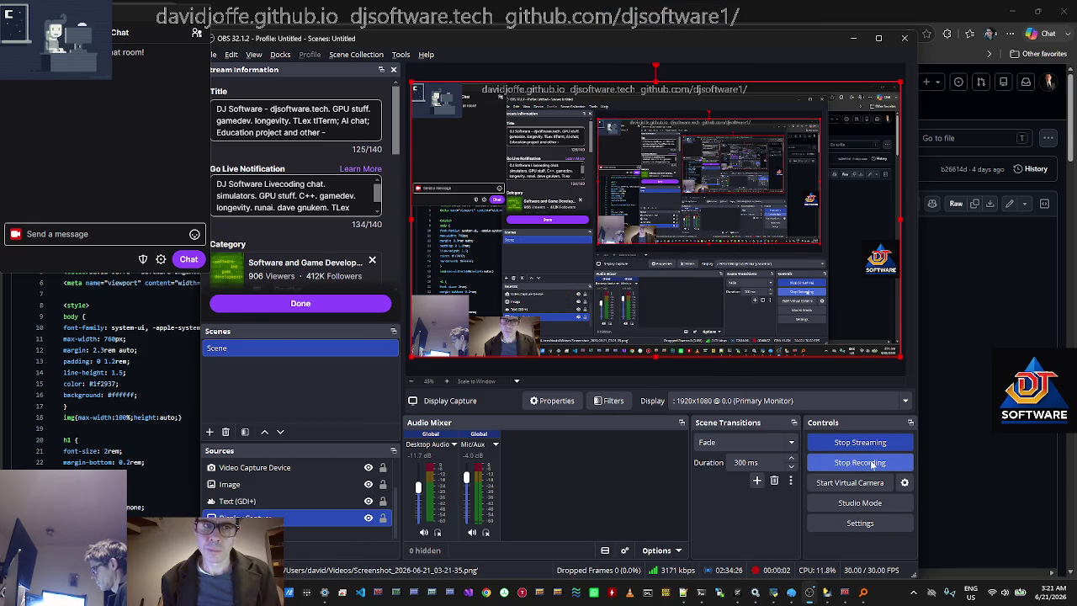
# Stop the OBS recording, then bring Edge with index.html forward as a smaller window.
pyautogui.click(871, 463)
pyautogui.click(680, 5)
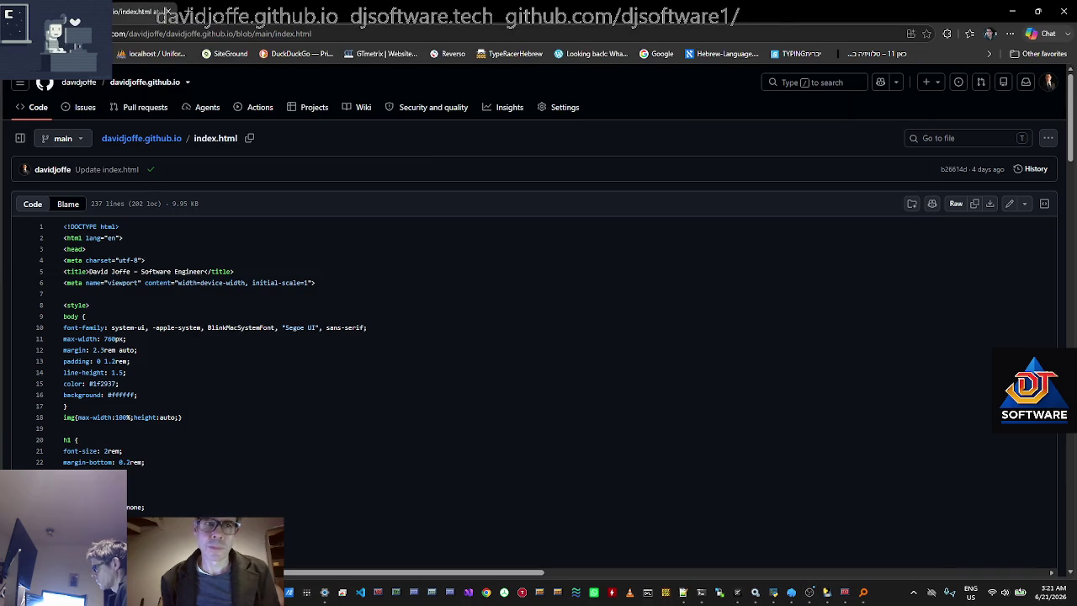
pyautogui.click(1038, 11)
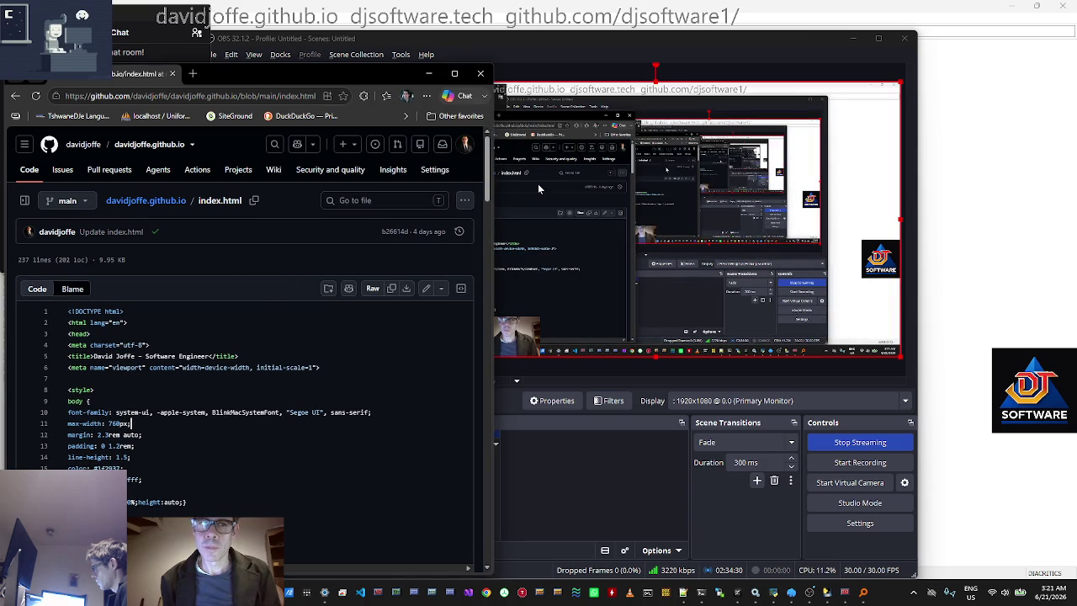
# Switch to the MINGW64 terminal at /c/tlex from the window overview.
pyautogui.press('super+Tab')
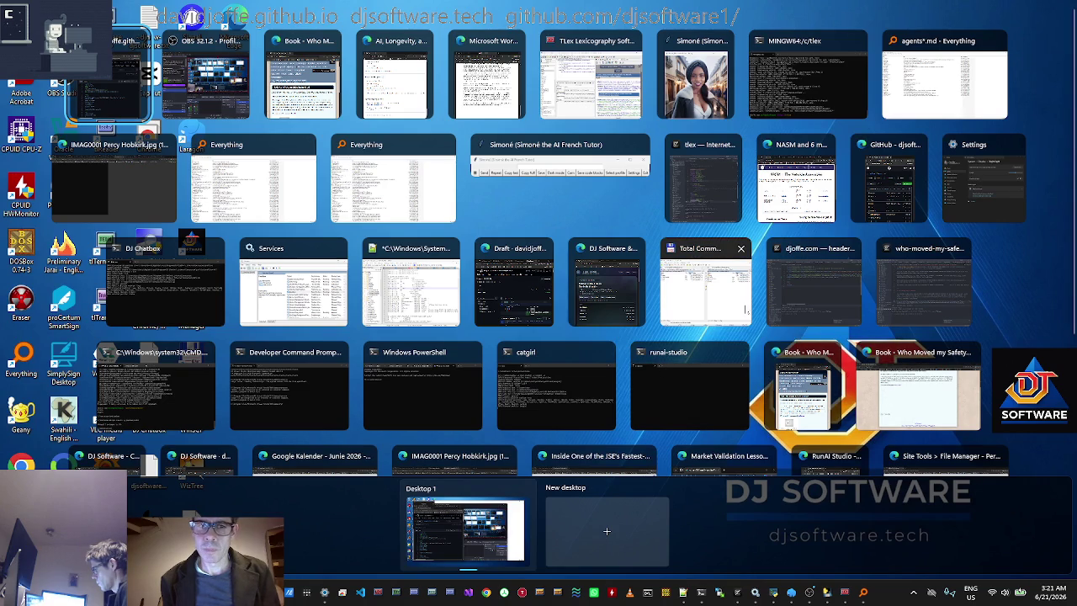
pyautogui.scroll(-2, 786, 326)
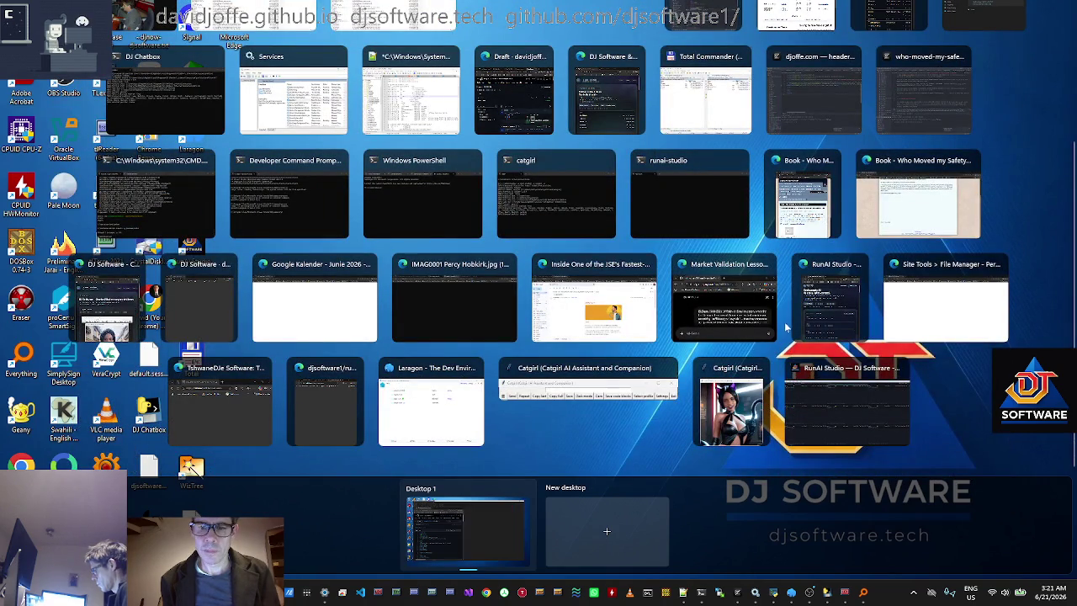
pyautogui.press('Escape')
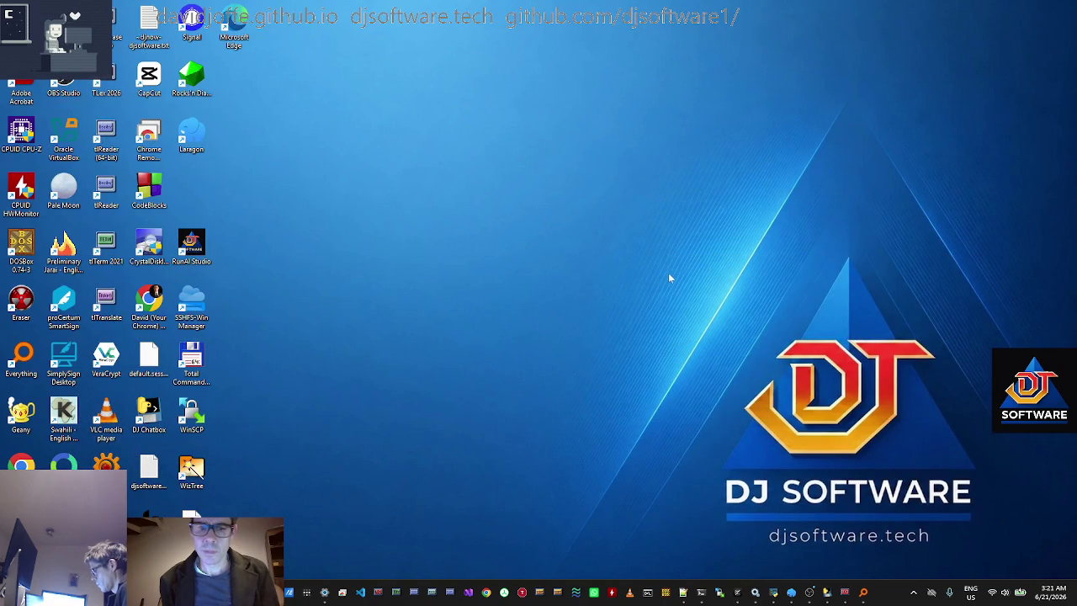
pyautogui.press('super+Tab')
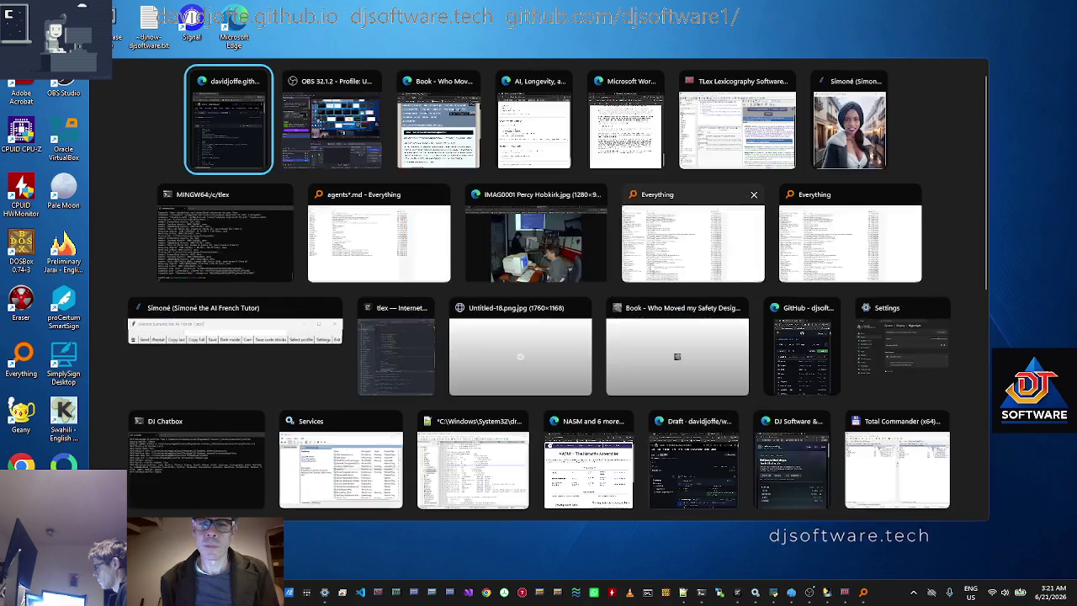
pyautogui.click(289, 251)
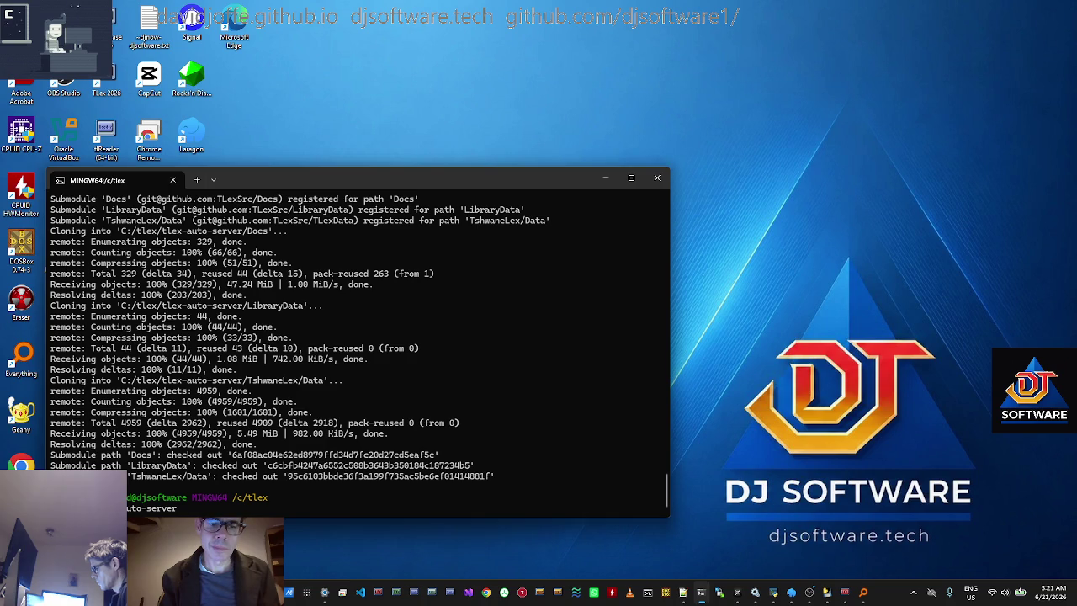
# Start a Windows command prompt in Git Bash and load the djdev developer environment.
pyautogui.hotkey('ctrl', 'c')
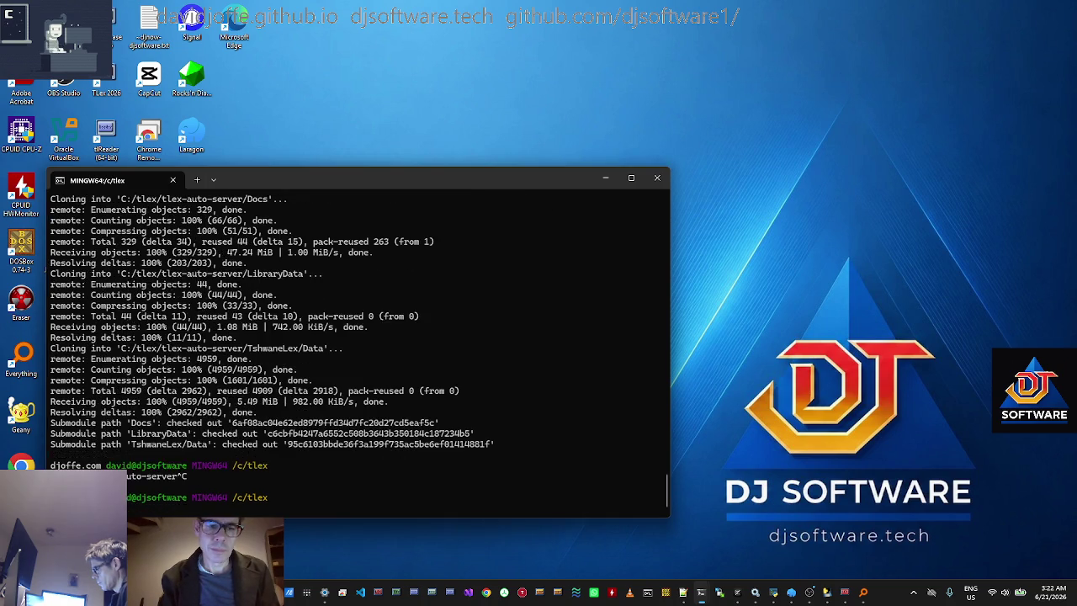
pyautogui.write('cmd')
pyautogui.press('Return')
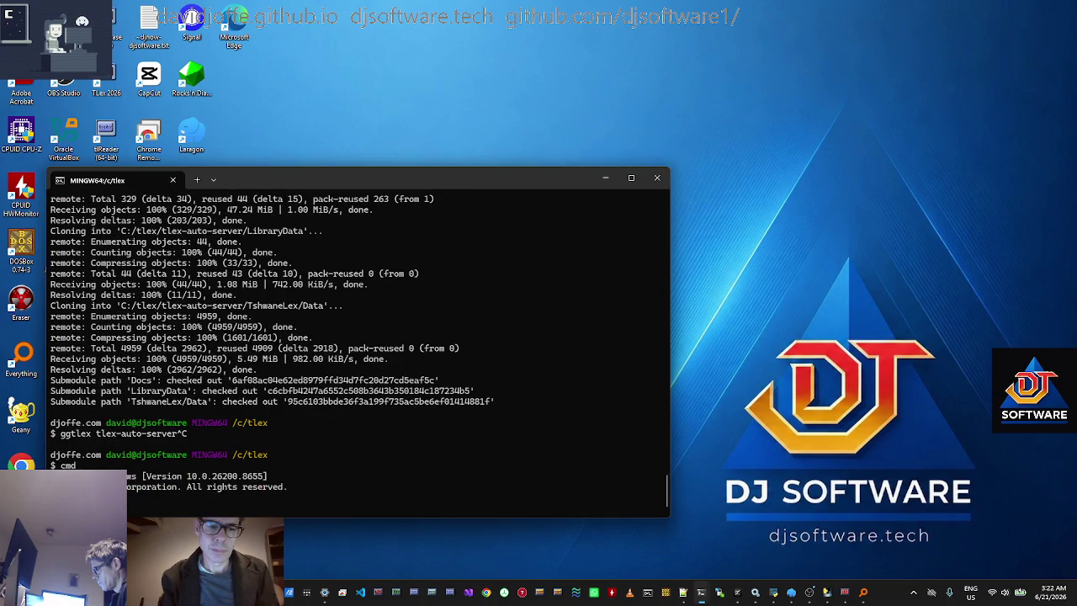
pyautogui.write('djdev')
pyautogui.press('Return')
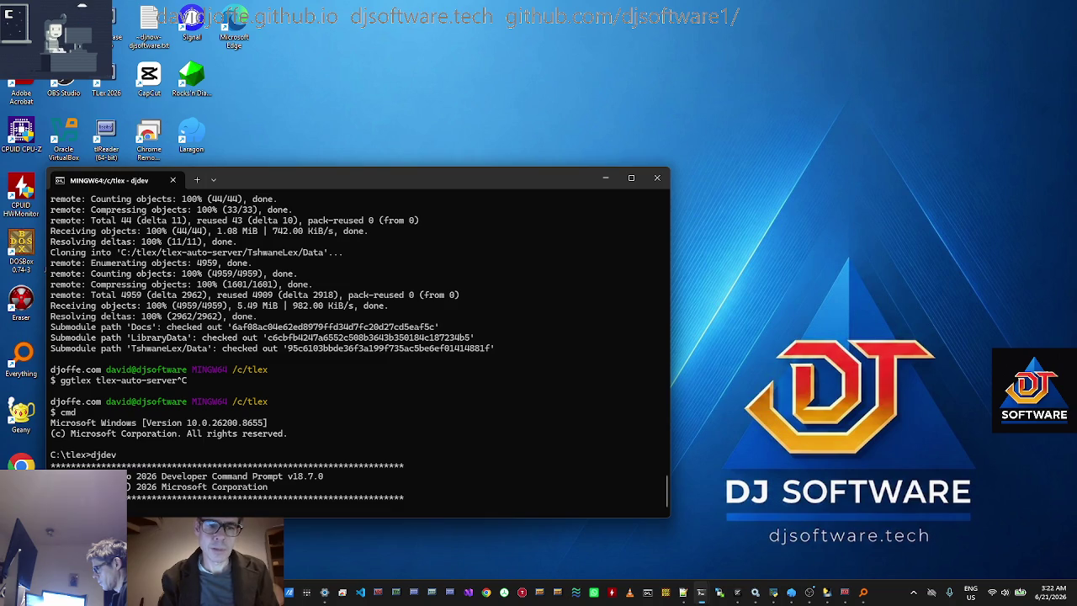
# Change into the tlex-auto-server folder and move the terminal toward the screen centre.
pyautogui.write('cd tlex-auto-server')
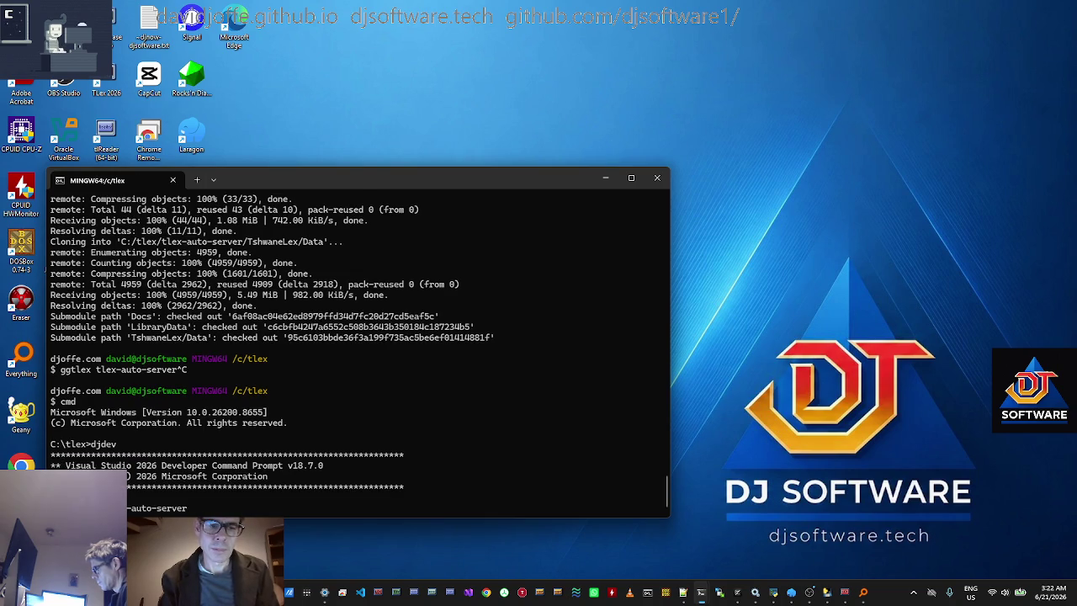
pyautogui.press('Return')
pyautogui.write('cd awAppLicense')
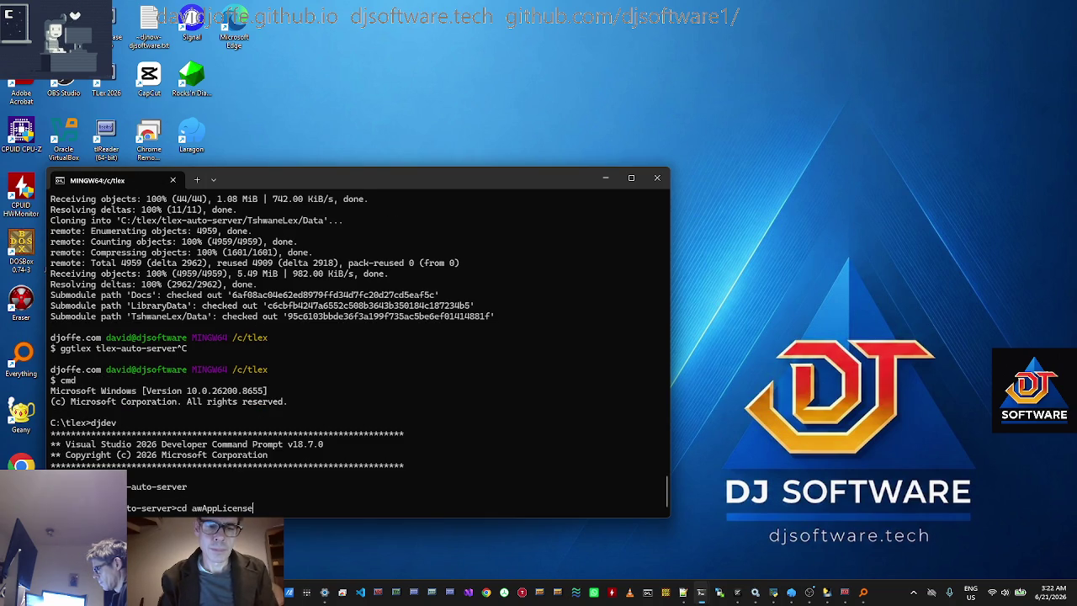
pyautogui.write('re')
pyautogui.press('Return')
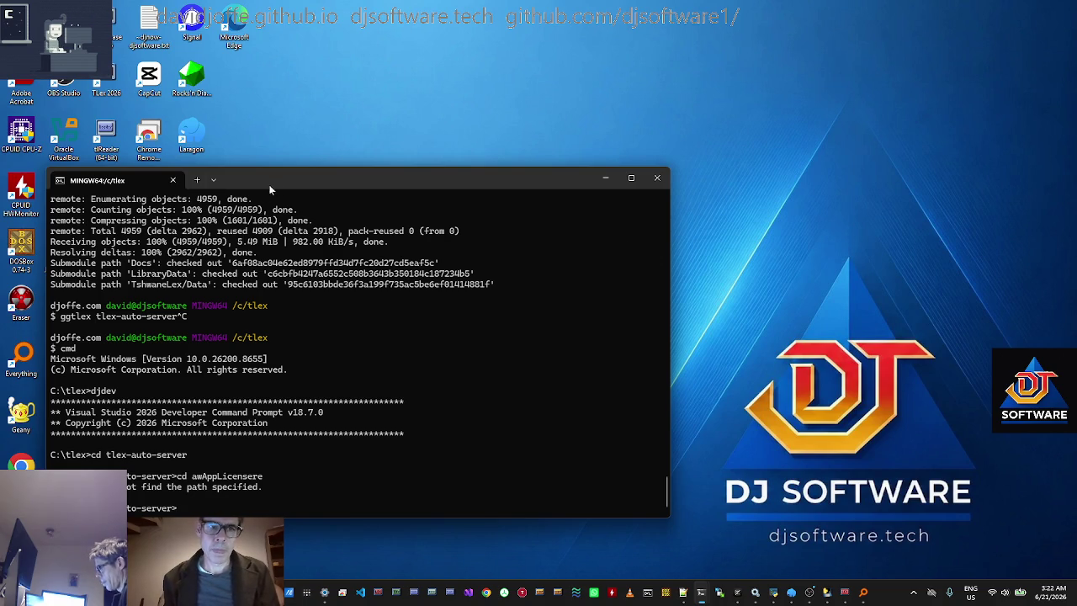
pyautogui.moveTo(278, 181)
pyautogui.mouseDown()
pyautogui.moveTo(271, 141)
pyautogui.moveTo(255, 140)
pyautogui.moveTo(227, 65)
pyautogui.moveTo(579, 183)
pyautogui.moveTo(569, 170)
pyautogui.moveTo(270, 218)
pyautogui.moveTo(551, 193)
pyautogui.moveTo(455, 223)
pyautogui.mouseUp()
# Move the tTerm 2021, tDatabase 2020 and tReader shortcuts to the top row, relocating CodeBlocks and Signal.
pyautogui.moveTo(105, 244)
pyautogui.mouseDown()
pyautogui.moveTo(315, 27)
pyautogui.moveTo(248, 96)
pyautogui.mouseUp()
pyautogui.moveTo(97, 25); pyautogui.dragTo(362, 26)
pyautogui.moveTo(445, 218)
pyautogui.mouseDown()
pyautogui.moveTo(323, 178)
pyautogui.moveTo(532, 79)
pyautogui.mouseUp()
pyautogui.moveTo(152, 195)
pyautogui.mouseDown()
pyautogui.moveTo(252, 458)
pyautogui.moveTo(241, 517)
pyautogui.mouseUp()
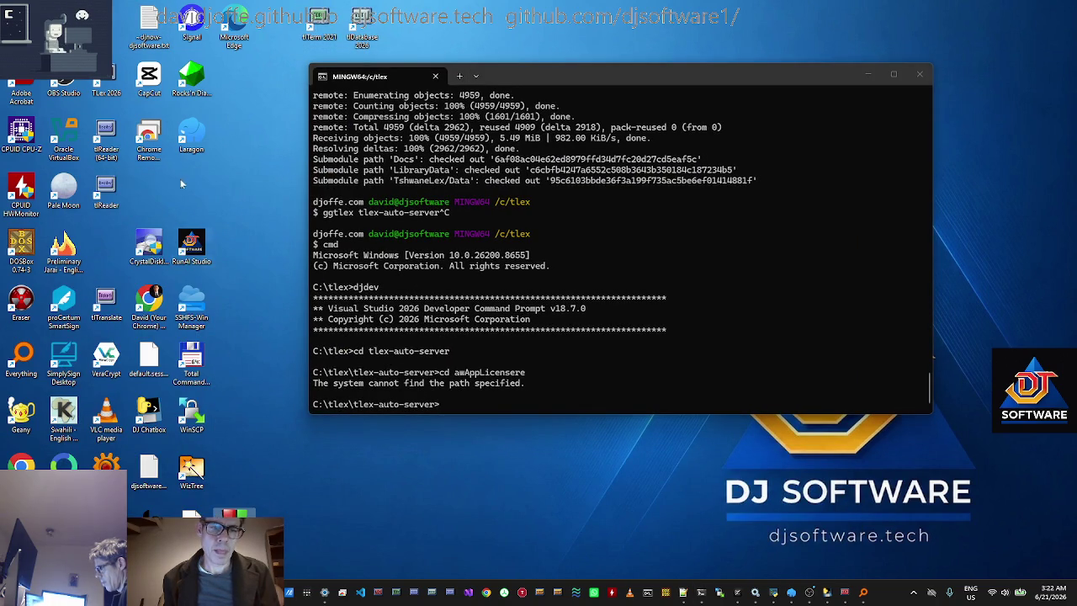
pyautogui.moveTo(106, 189)
pyautogui.mouseDown()
pyautogui.moveTo(277, 58)
pyautogui.moveTo(418, 25)
pyautogui.moveTo(406, 25)
pyautogui.mouseUp()
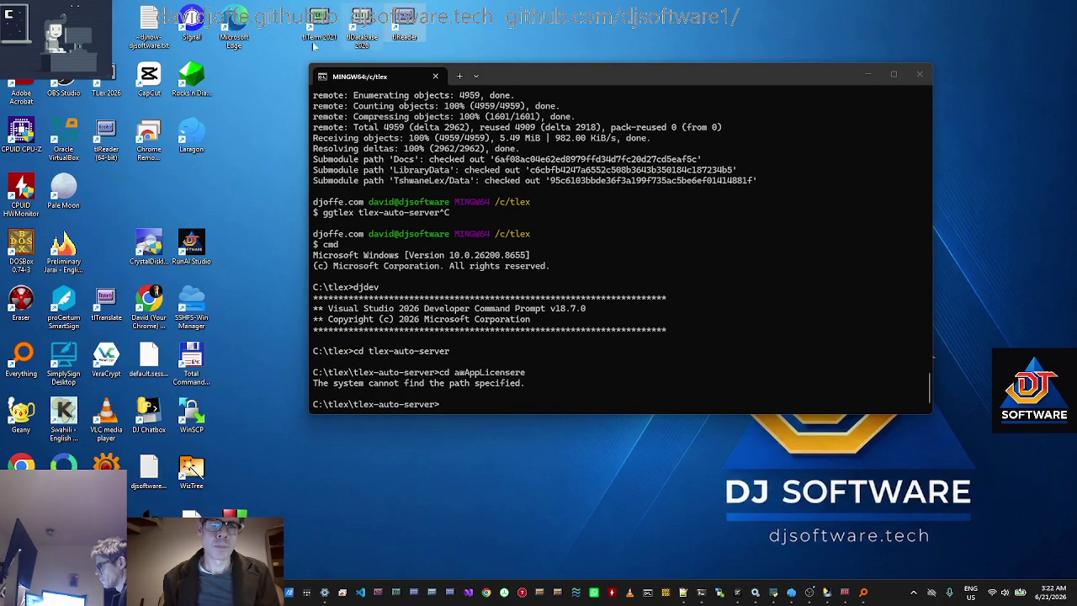
pyautogui.moveTo(191, 25)
pyautogui.mouseDown()
pyautogui.moveTo(289, 547)
pyautogui.moveTo(315, 528)
pyautogui.moveTo(209, 487)
pyautogui.mouseUp()
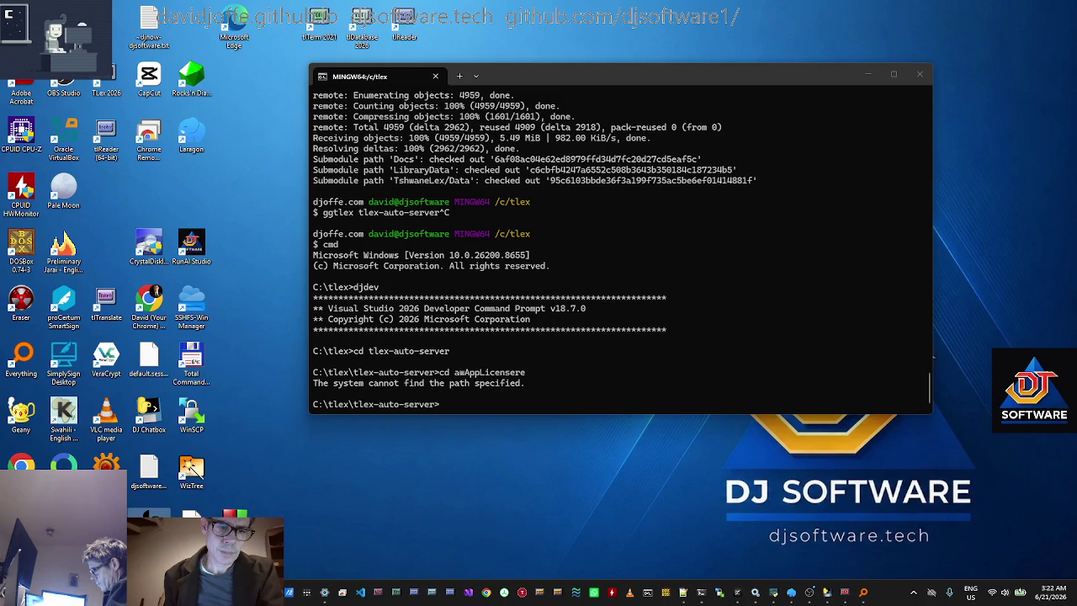
# Place the TLex 2026, Jarai and isiZulu dictionary shortcuts in the top row, shifting Edge aside.
pyautogui.moveTo(234, 25)
pyautogui.mouseDown()
pyautogui.moveTo(286, 32)
pyautogui.moveTo(253, 30)
pyautogui.moveTo(149, 80)
pyautogui.moveTo(101, 25)
pyautogui.mouseUp()
pyautogui.moveTo(105, 80)
pyautogui.mouseDown()
pyautogui.moveTo(168, 37)
pyautogui.moveTo(234, 25)
pyautogui.mouseUp()
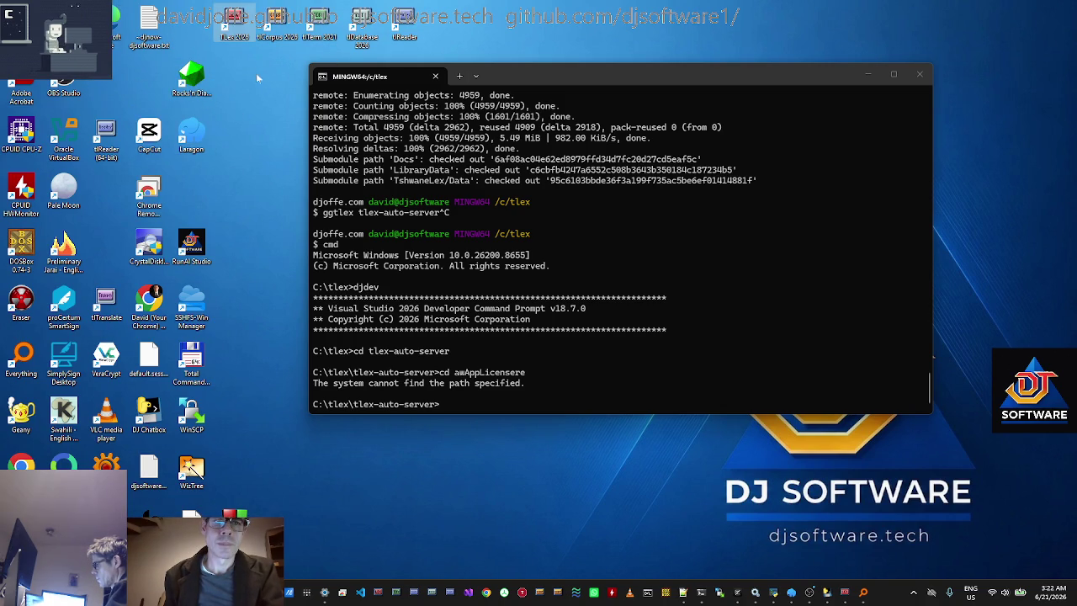
pyautogui.moveTo(554, 84)
pyautogui.mouseDown()
pyautogui.moveTo(506, 69)
pyautogui.moveTo(347, 198)
pyautogui.moveTo(231, 214)
pyautogui.moveTo(454, 131)
pyautogui.moveTo(469, 159)
pyautogui.mouseUp()
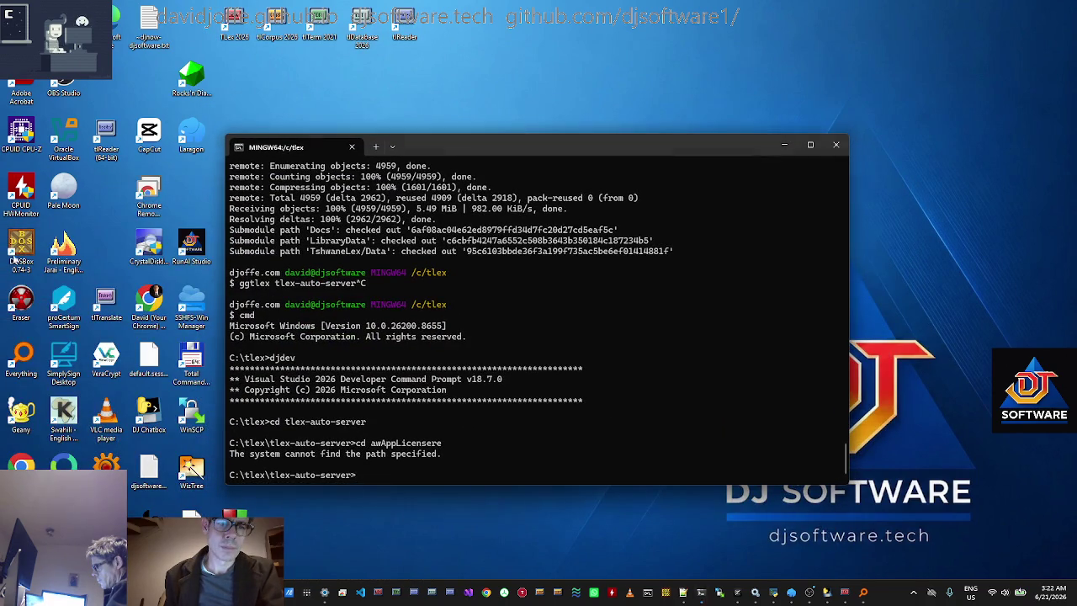
pyautogui.moveTo(149, 88)
pyautogui.mouseDown()
pyautogui.moveTo(181, 30)
pyautogui.moveTo(192, 30)
pyautogui.mouseUp()
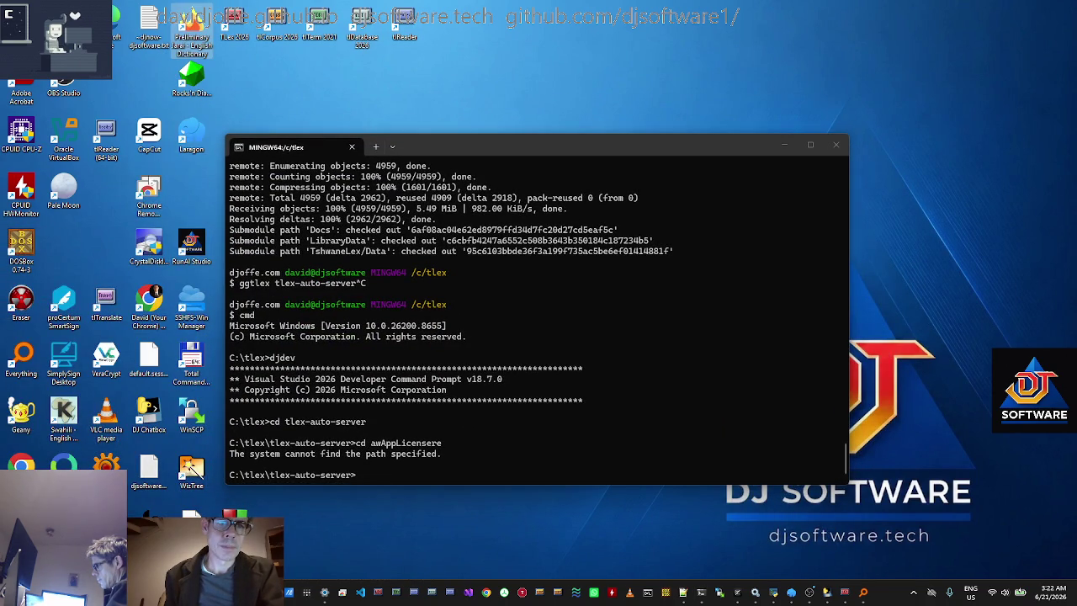
pyautogui.click(195, 82)
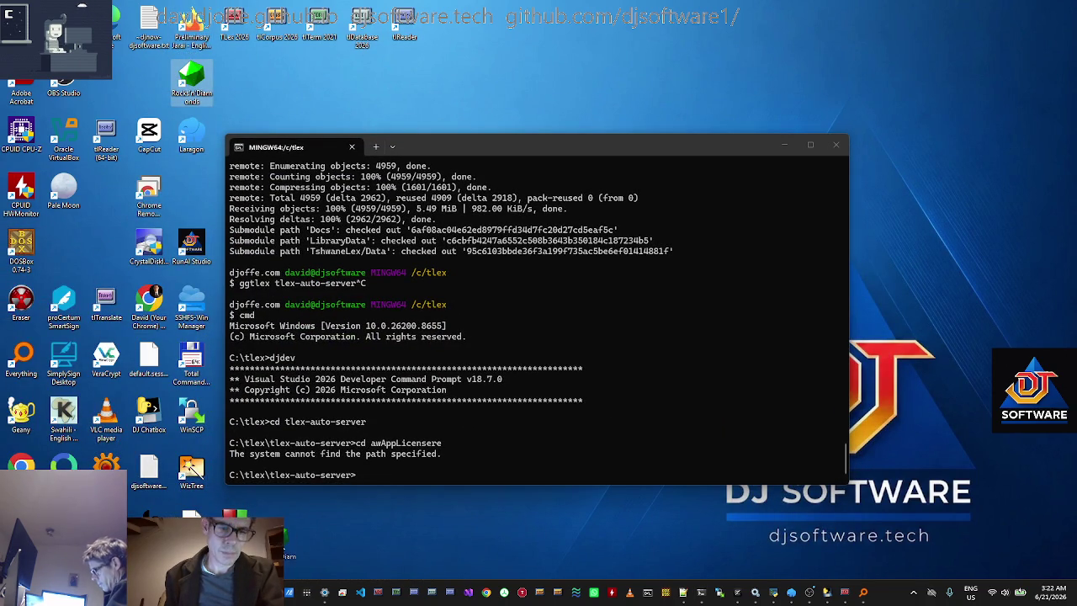
pyautogui.moveTo(192, 81)
pyautogui.mouseDown()
pyautogui.moveTo(228, 192)
pyautogui.moveTo(447, 34)
pyautogui.mouseUp()
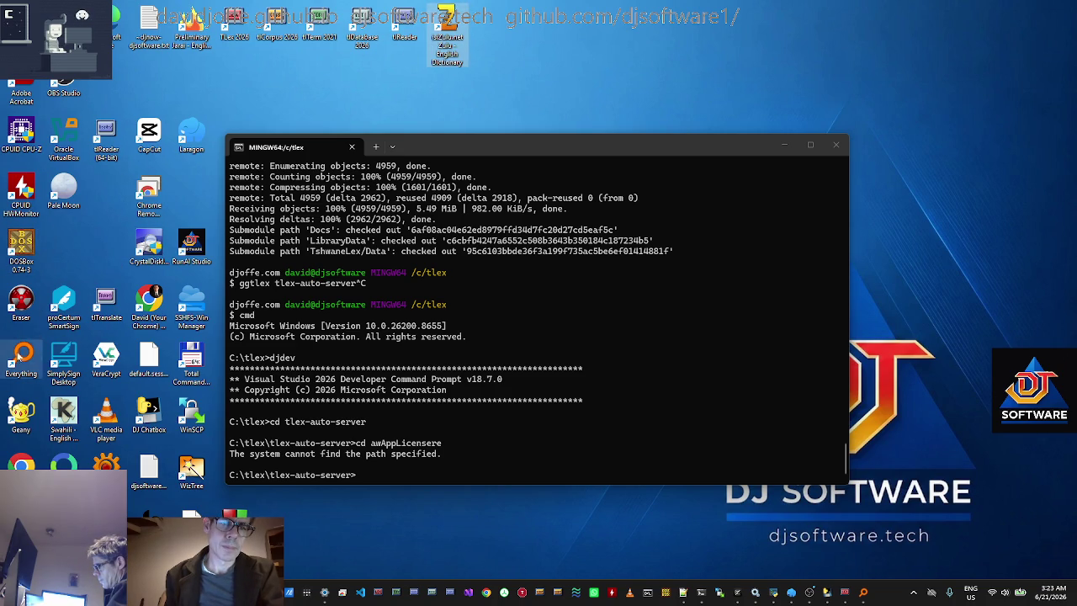
# Add tlTranslate and DJ Chatbox to the top row, then move the terminal down to uncover VLC.
pyautogui.click(21, 302)
pyautogui.moveTo(108, 299)
pyautogui.mouseDown()
pyautogui.moveTo(125, 203)
pyautogui.moveTo(490, 31)
pyautogui.mouseUp()
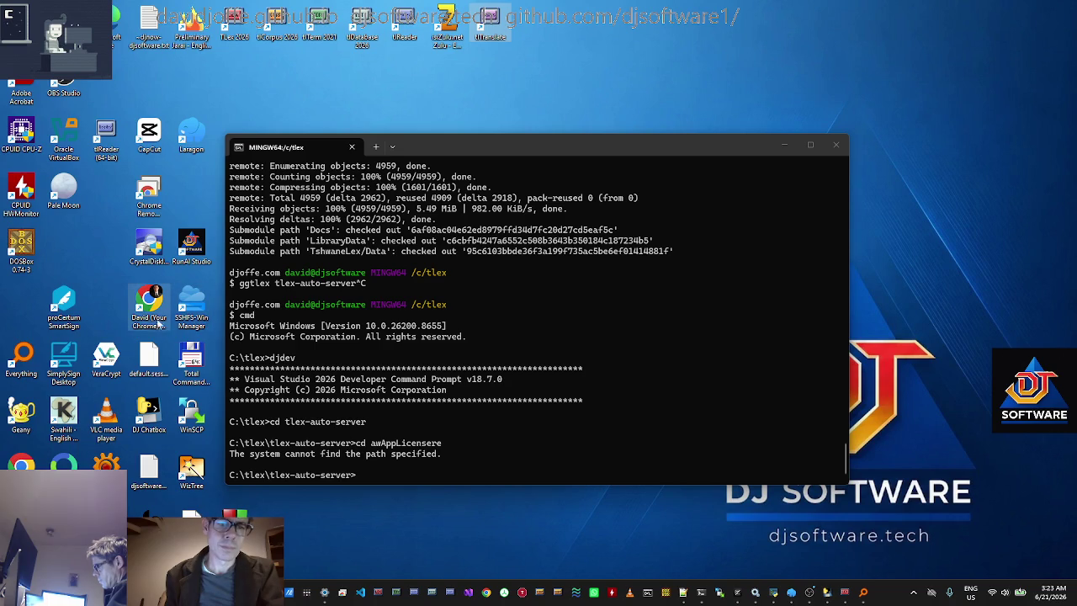
pyautogui.moveTo(63, 362); pyautogui.dragTo(106, 223)
pyautogui.moveTo(114, 348)
pyautogui.mouseDown()
pyautogui.moveTo(173, 408)
pyautogui.moveTo(116, 410)
pyautogui.mouseUp()
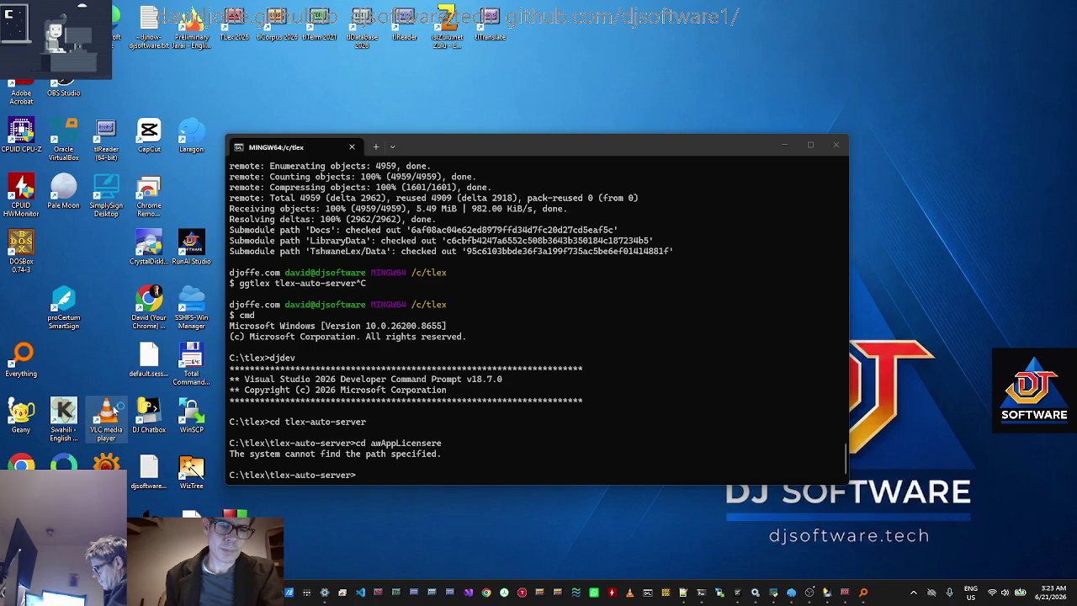
pyautogui.moveTo(488, 146)
pyautogui.mouseDown()
pyautogui.moveTo(356, 106)
pyautogui.moveTo(291, 151)
pyautogui.moveTo(276, 71)
pyautogui.mouseUp()
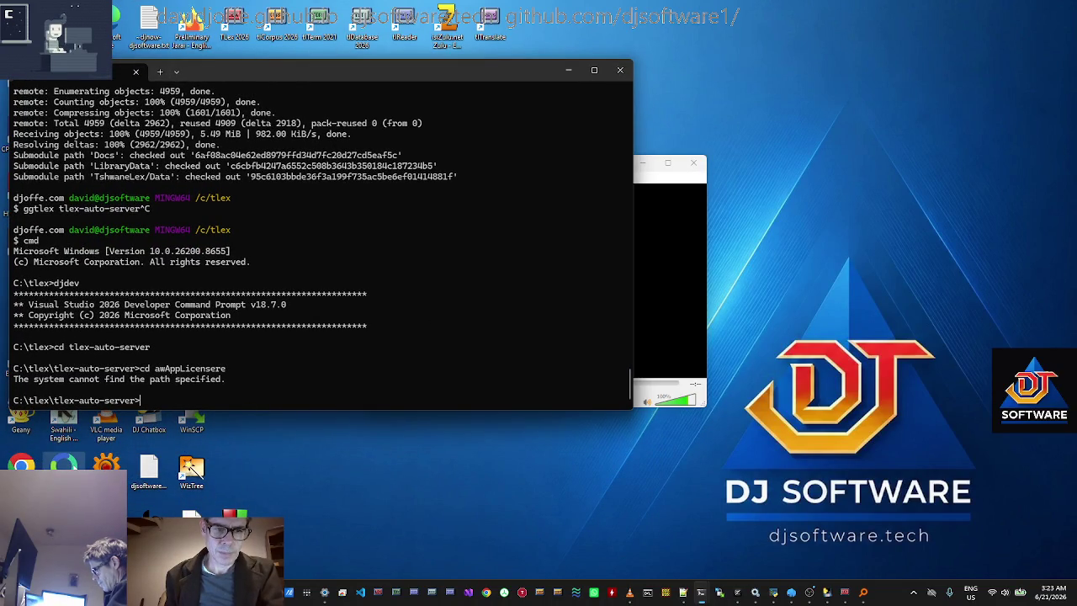
pyautogui.click(69, 463)
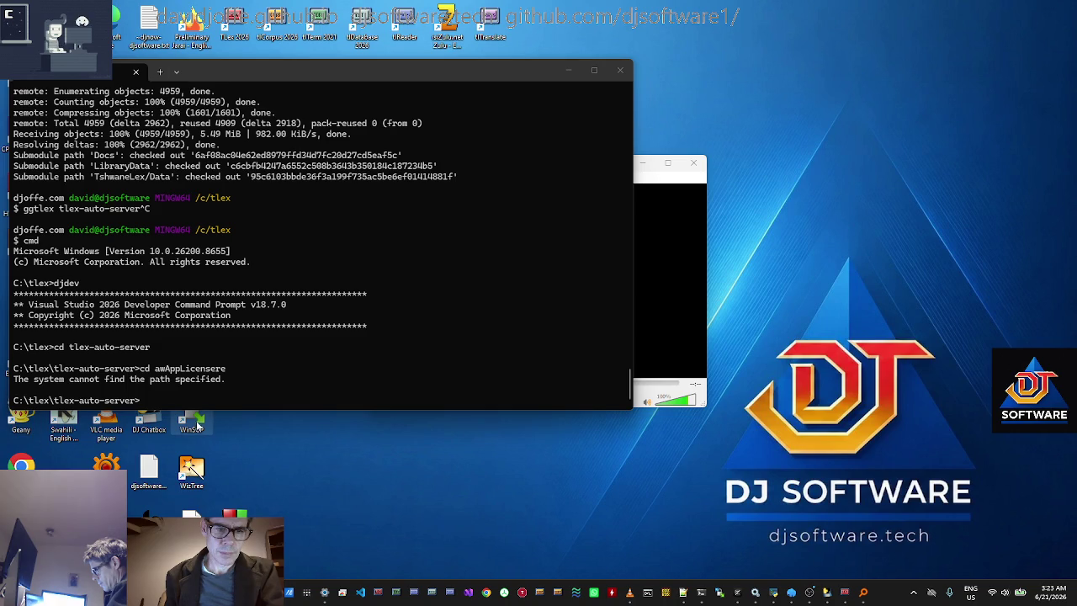
pyautogui.moveTo(149, 420)
pyautogui.mouseDown()
pyautogui.moveTo(530, 84)
pyautogui.moveTo(543, 33)
pyautogui.mouseUp()
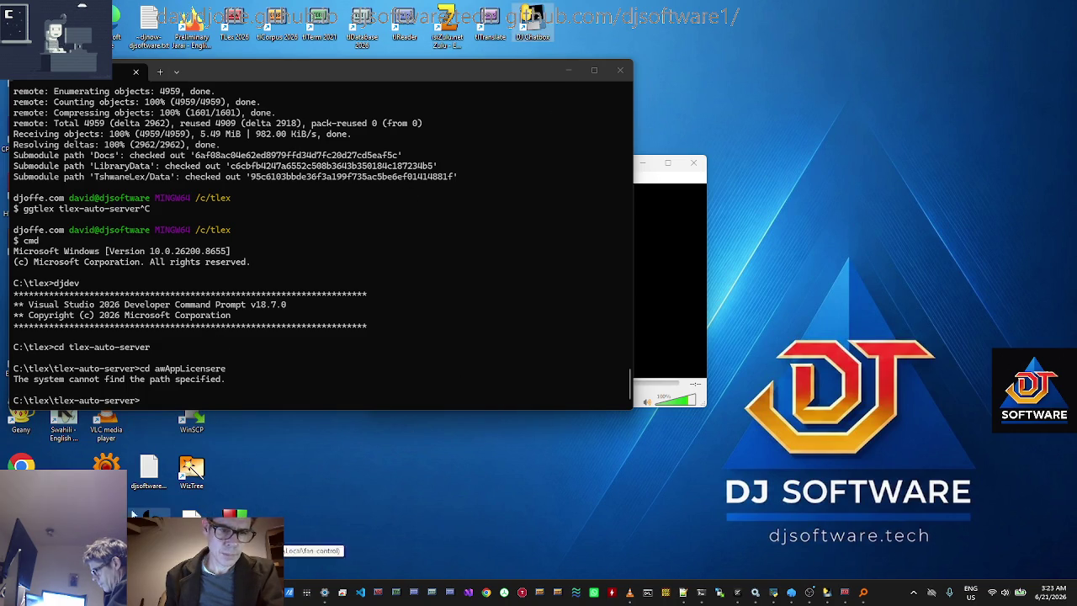
pyautogui.moveTo(218, 66)
pyautogui.mouseDown()
pyautogui.moveTo(339, 56)
pyautogui.moveTo(447, 345)
pyautogui.mouseUp()
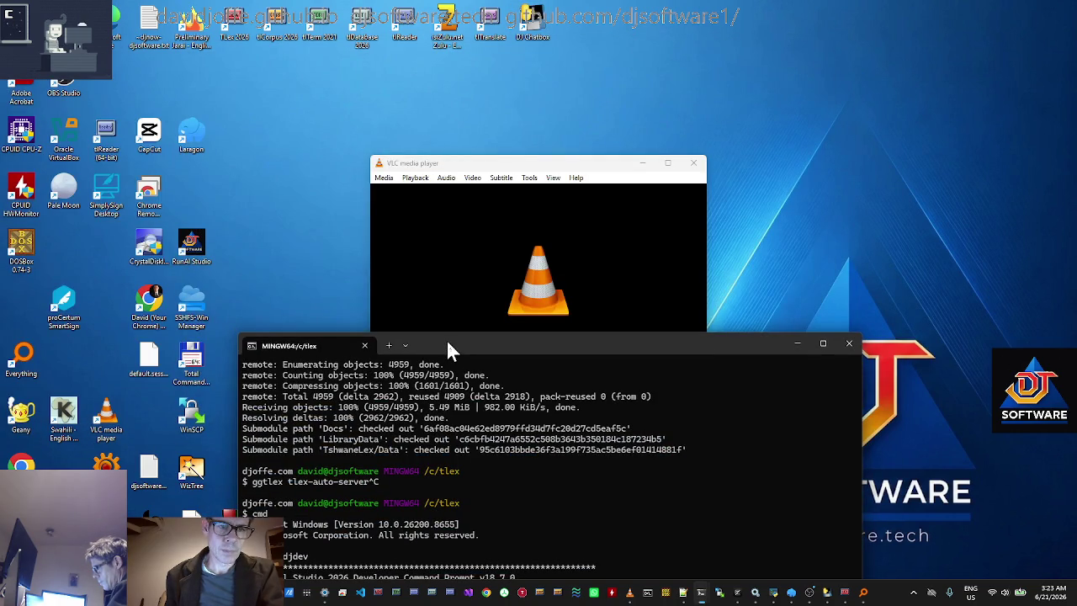
# Put the RunAI Studio shortcut in the top row and bring VLC forward over the terminal.
pyautogui.moveTo(189, 249)
pyautogui.mouseDown()
pyautogui.moveTo(521, 92)
pyautogui.moveTo(587, 82)
pyautogui.moveTo(576, 30)
pyautogui.mouseUp()
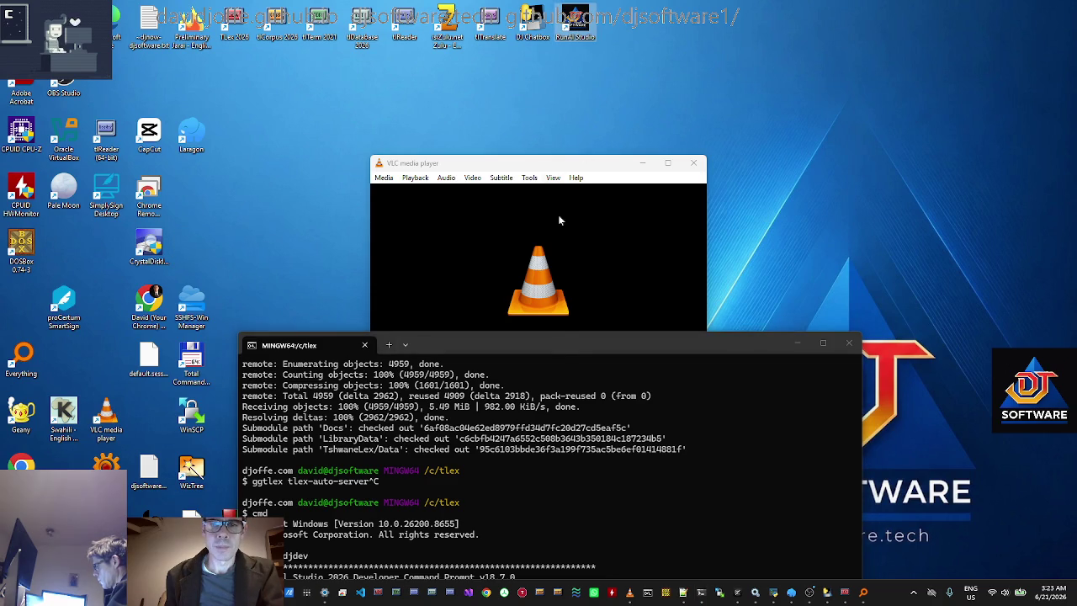
pyautogui.moveTo(562, 349)
pyautogui.mouseDown()
pyautogui.moveTo(445, 185)
pyautogui.moveTo(399, 244)
pyautogui.mouseUp()
pyautogui.click(492, 173)
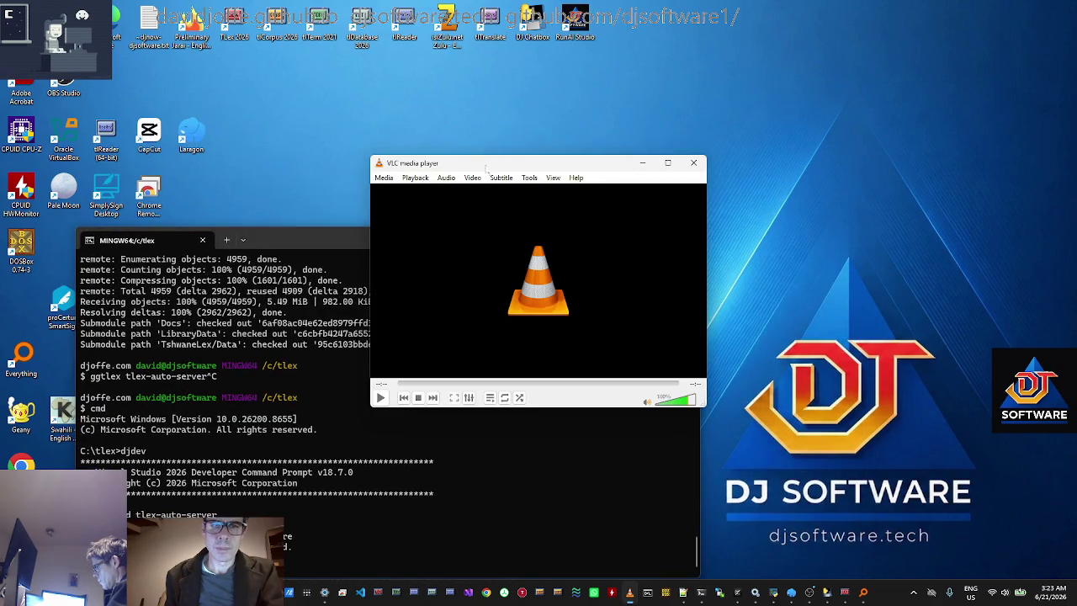
pyautogui.moveTo(491, 173); pyautogui.dragTo(318, 185)
# Play the DJ SODA 2016 "Best Festival Party Mix #4.mp4" video from the EDM_sexy folder in VLC.
pyautogui.click(206, 189)
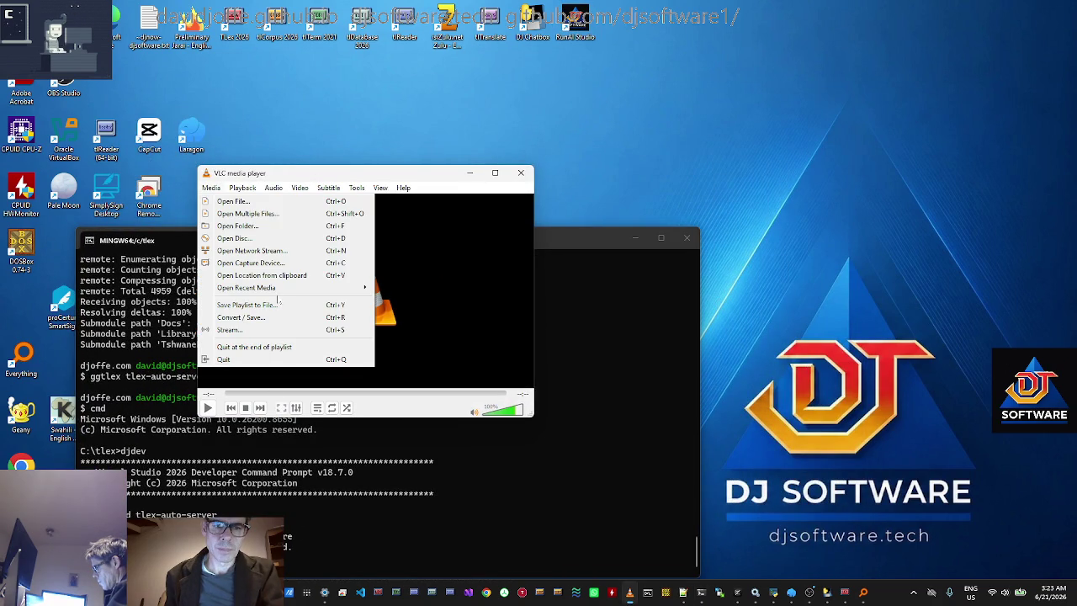
pyautogui.moveTo(334, 289)
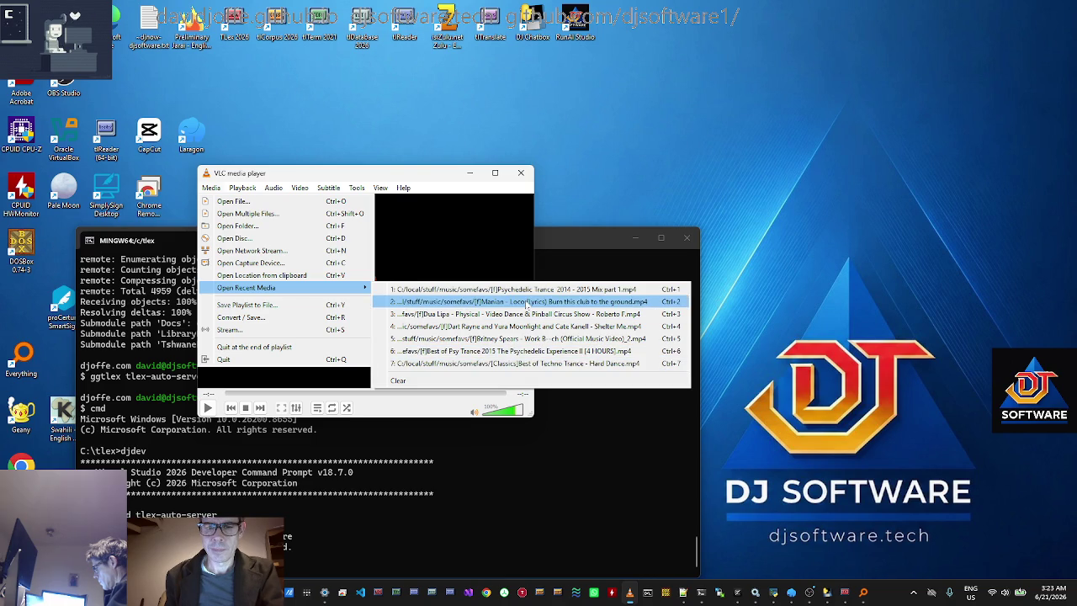
pyautogui.click(273, 203)
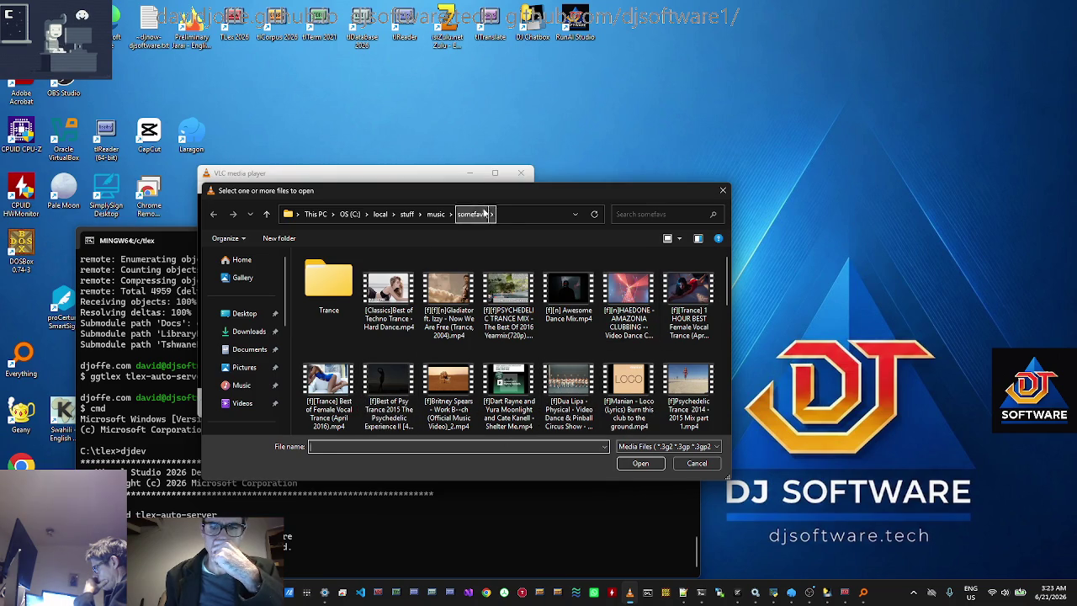
pyautogui.click(435, 214)
pyautogui.doubleClick(347, 287)
pyautogui.doubleClick(332, 307)
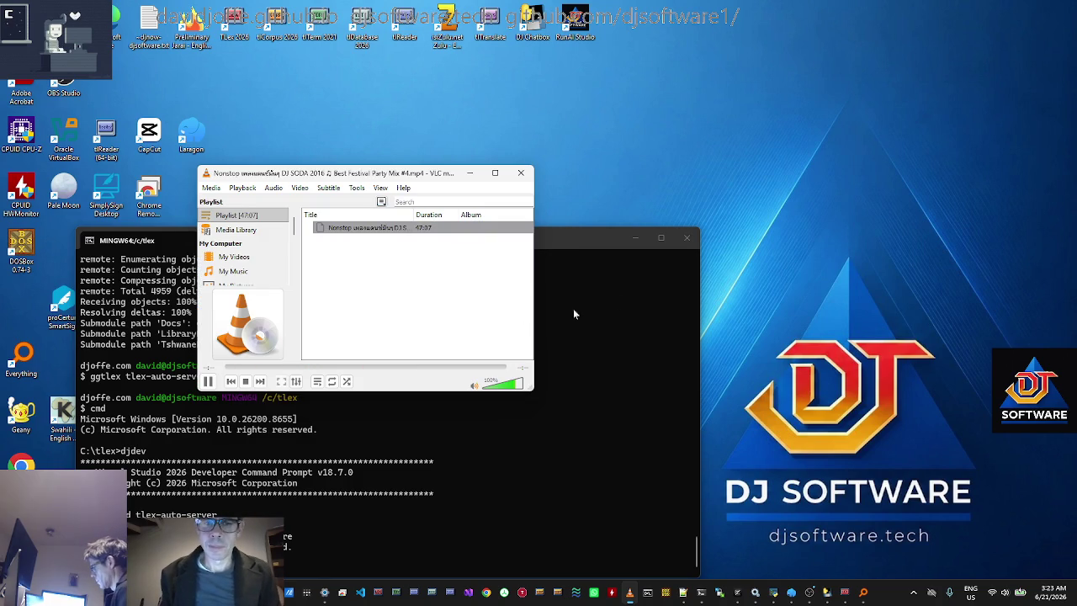
# Undock VLC's playlist via the View menu so the player shrinks to a compact window.
pyautogui.click(615, 321)
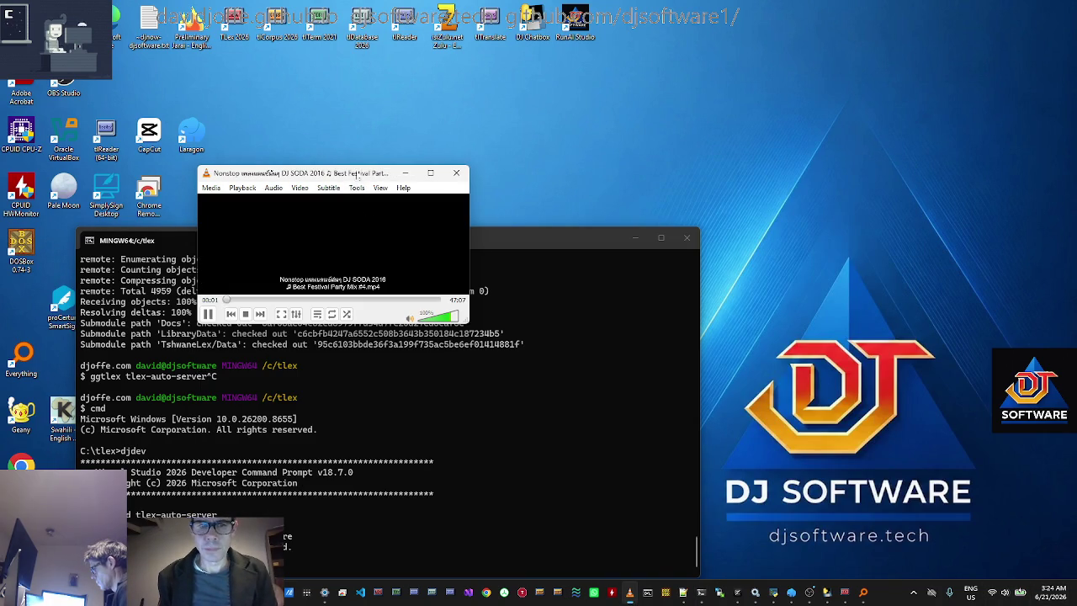
pyautogui.click(410, 281)
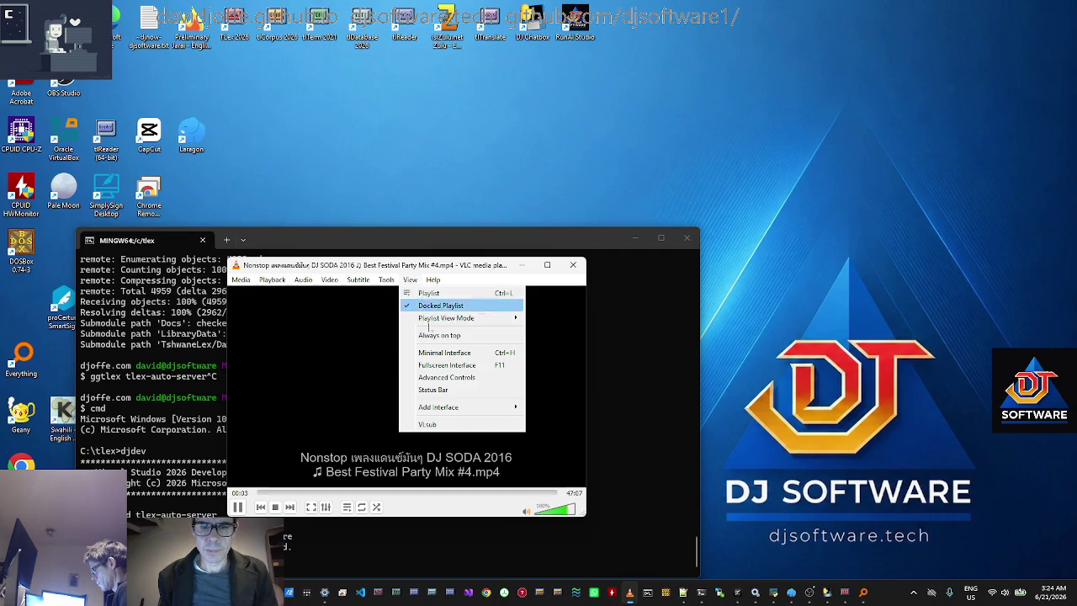
pyautogui.click(421, 335)
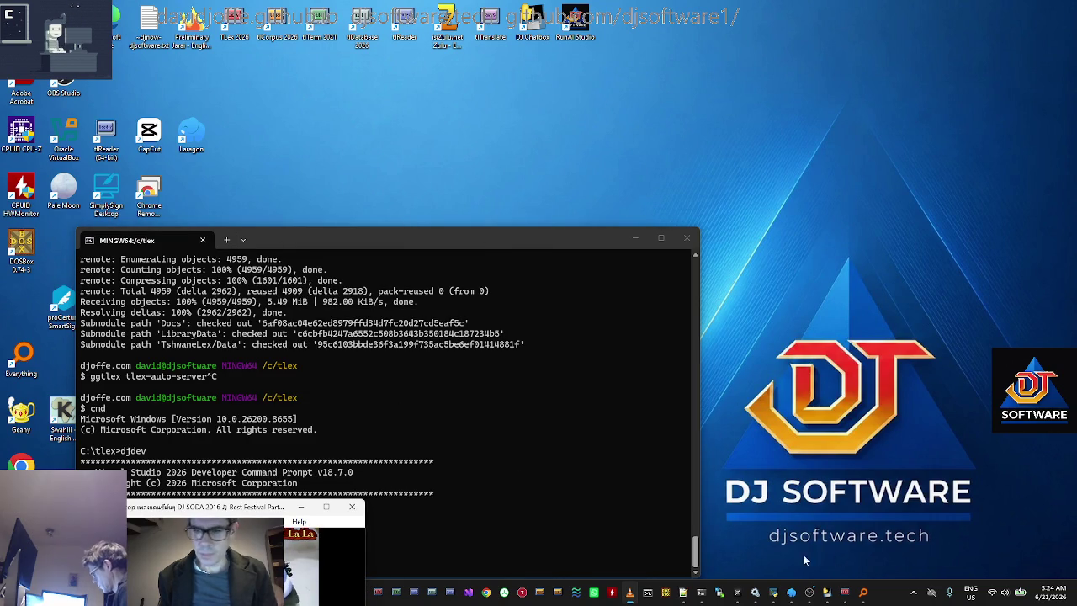
# Use Task View to bring the OBS Studio window back to the front.
pyautogui.click(1004, 592)
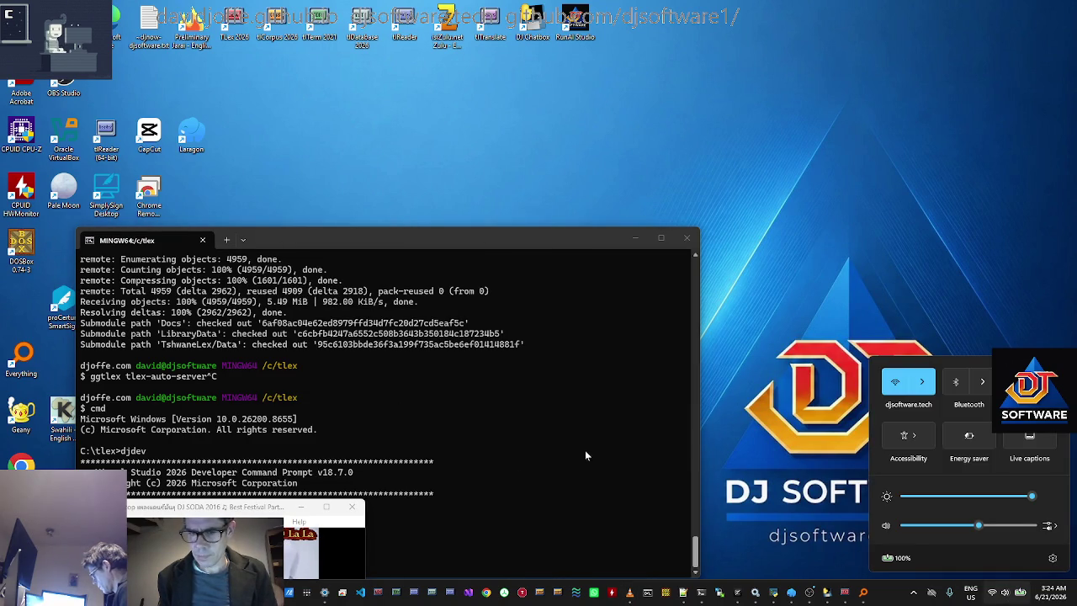
pyautogui.press('Escape')
pyautogui.press('super+Tab')
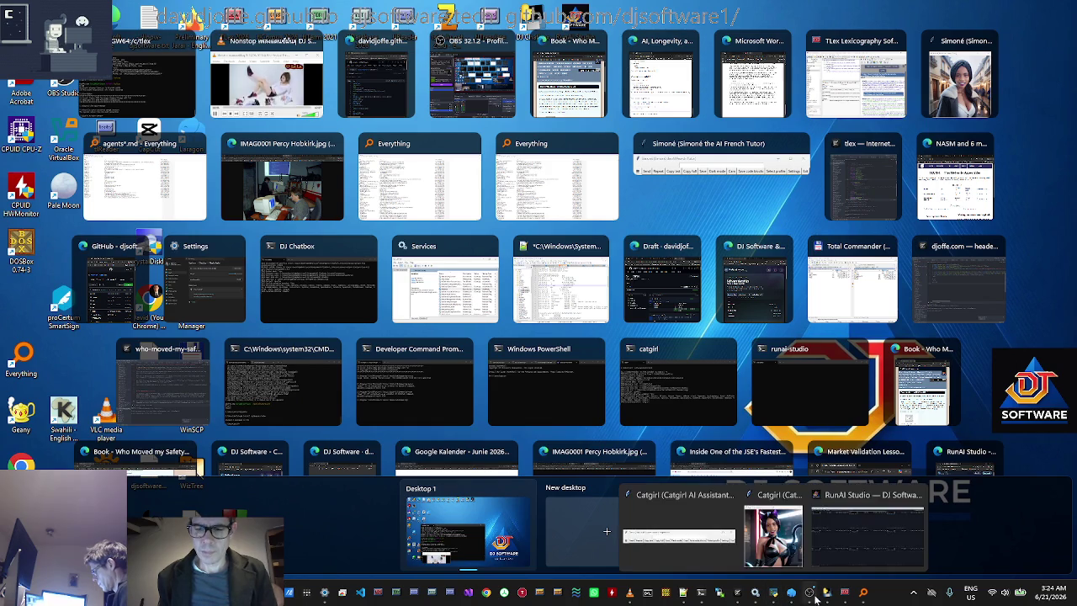
pyautogui.click(810, 593)
# Move OBS to the top-left, mute Desktop Audio and set its level to -28.6 dB.
pyautogui.moveTo(700, 52)
pyautogui.mouseDown()
pyautogui.moveTo(547, 39)
pyautogui.moveTo(493, 13)
pyautogui.moveTo(488, 22)
pyautogui.mouseUp()
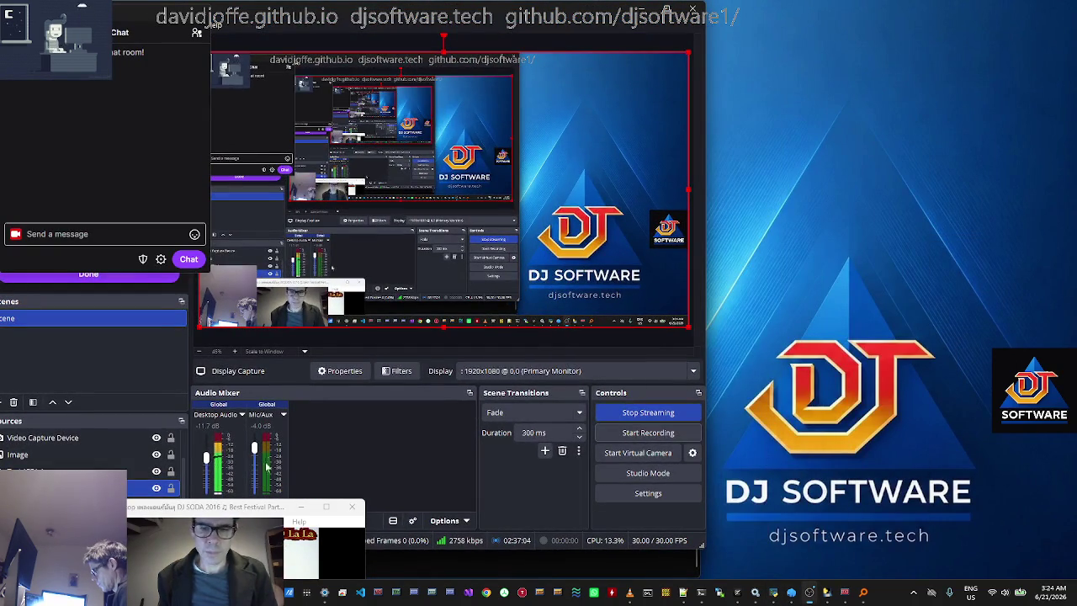
pyautogui.click(211, 500)
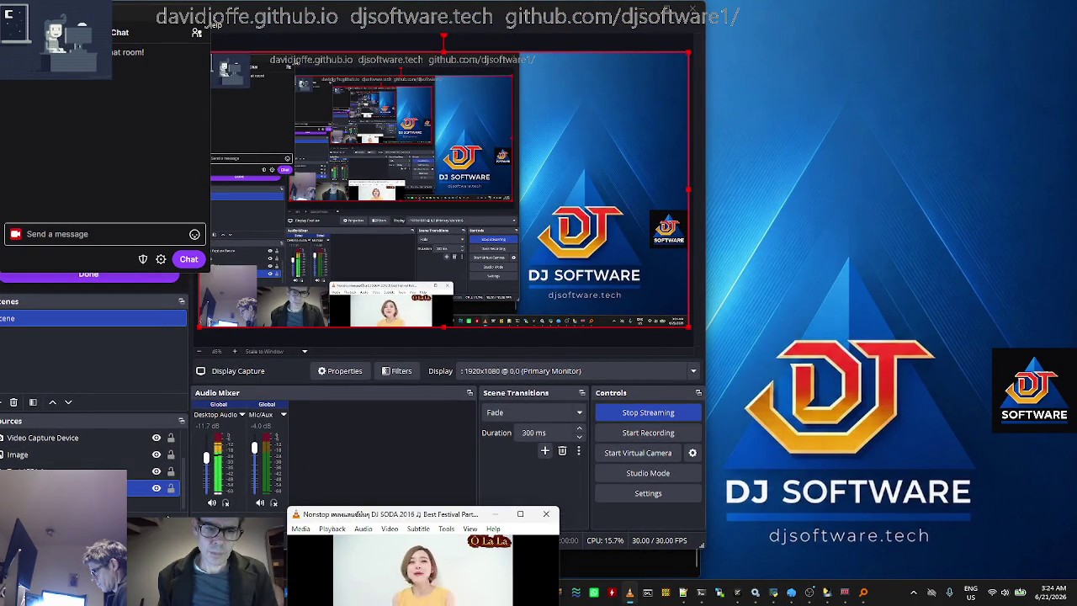
pyautogui.click(203, 473)
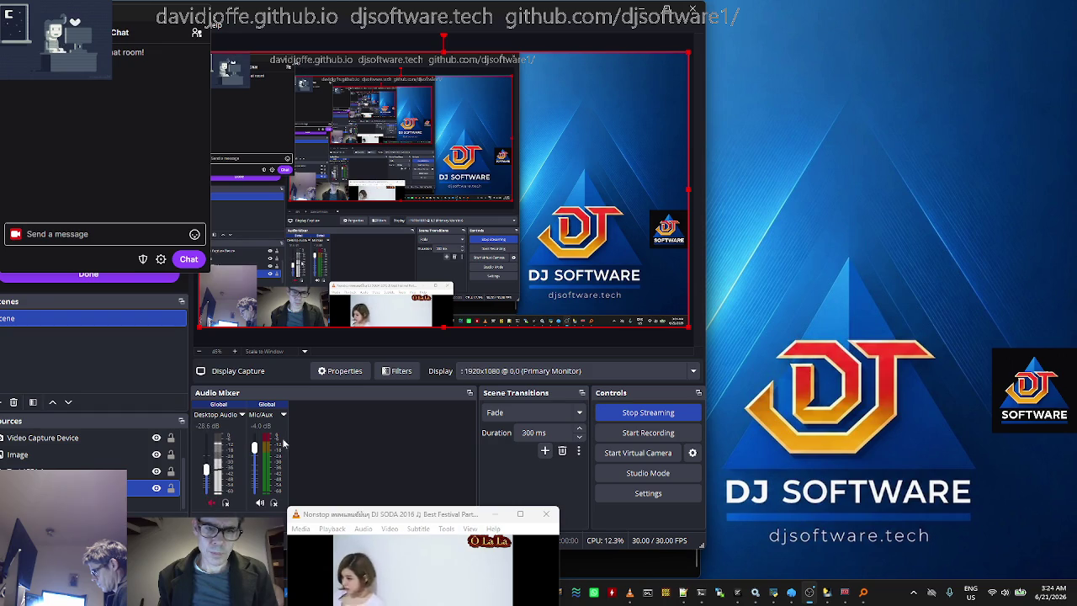
# Shrink the OBS window from its corner and top edge to reveal the desktop icons.
pyautogui.moveTo(705, 546)
pyautogui.mouseDown()
pyautogui.moveTo(615, 521)
pyautogui.moveTo(604, 503)
pyautogui.mouseUp()
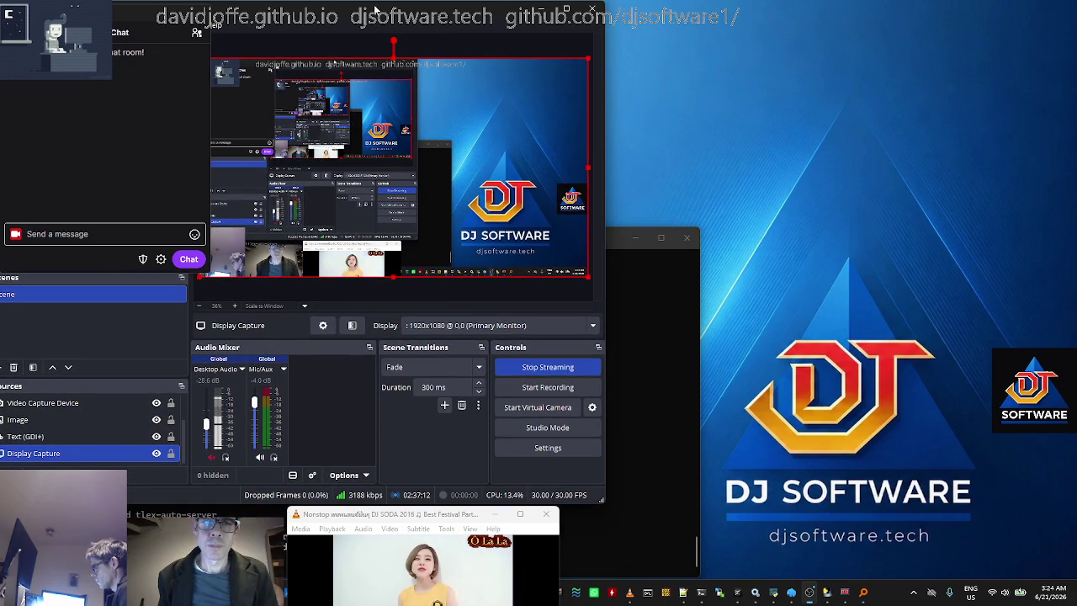
pyautogui.moveTo(396, 2)
pyautogui.mouseDown()
pyautogui.moveTo(396, 69)
pyautogui.moveTo(504, 74)
pyautogui.moveTo(501, 62)
pyautogui.mouseUp()
pyautogui.hotkey('alt', 'Tab')
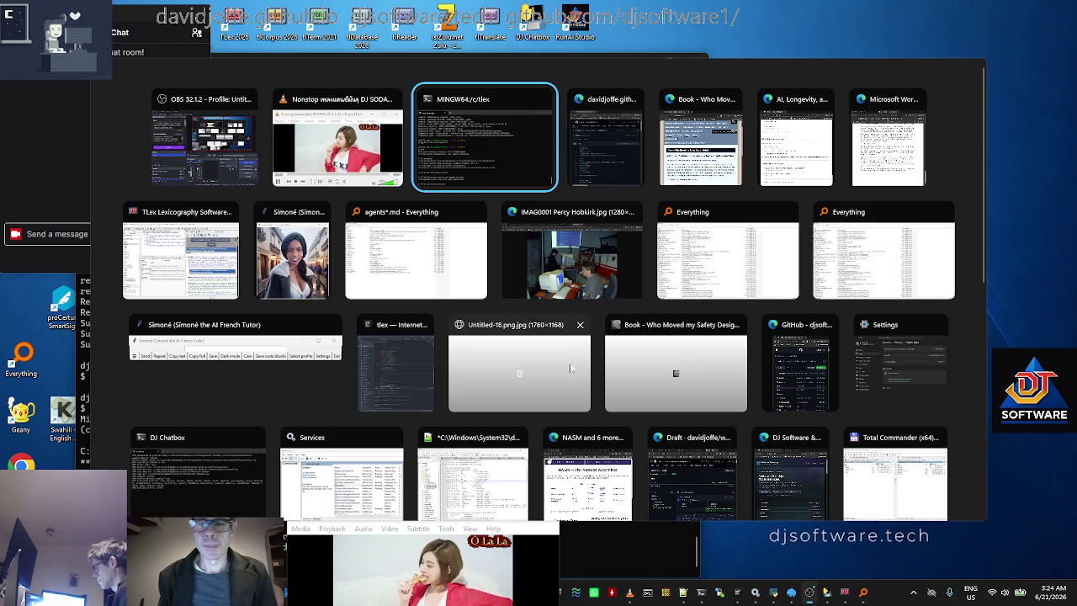
# Cycle through the open windows, from the photo browser window to the Edge research page.
pyautogui.click(594, 273)
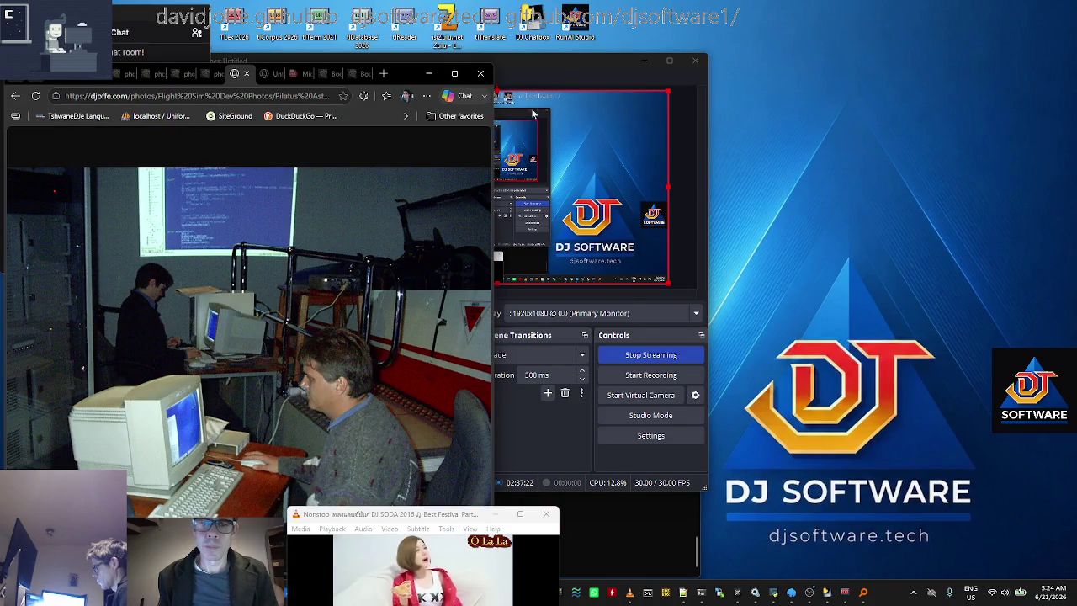
pyautogui.press('super+Tab')
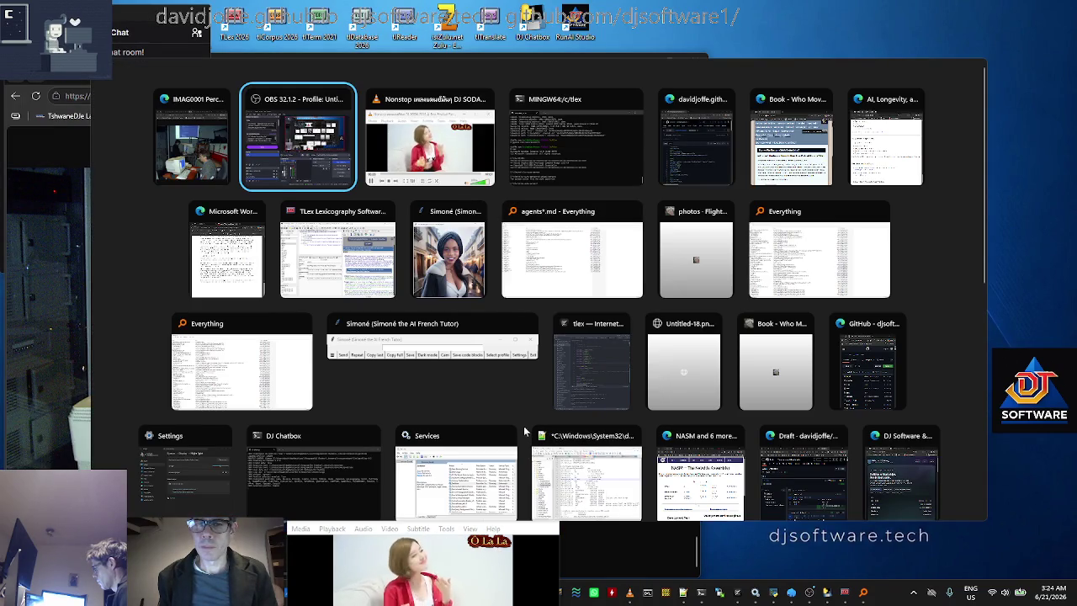
pyautogui.click(522, 430)
pyautogui.press('super+Tab')
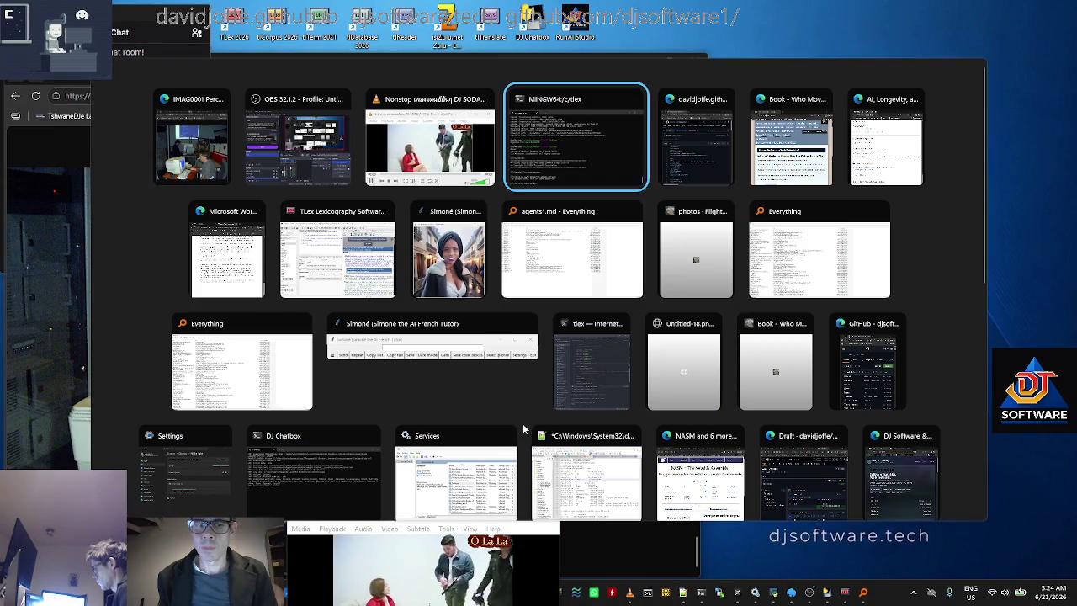
pyautogui.press('Left')
pyautogui.press('Left')
pyautogui.press('Left')
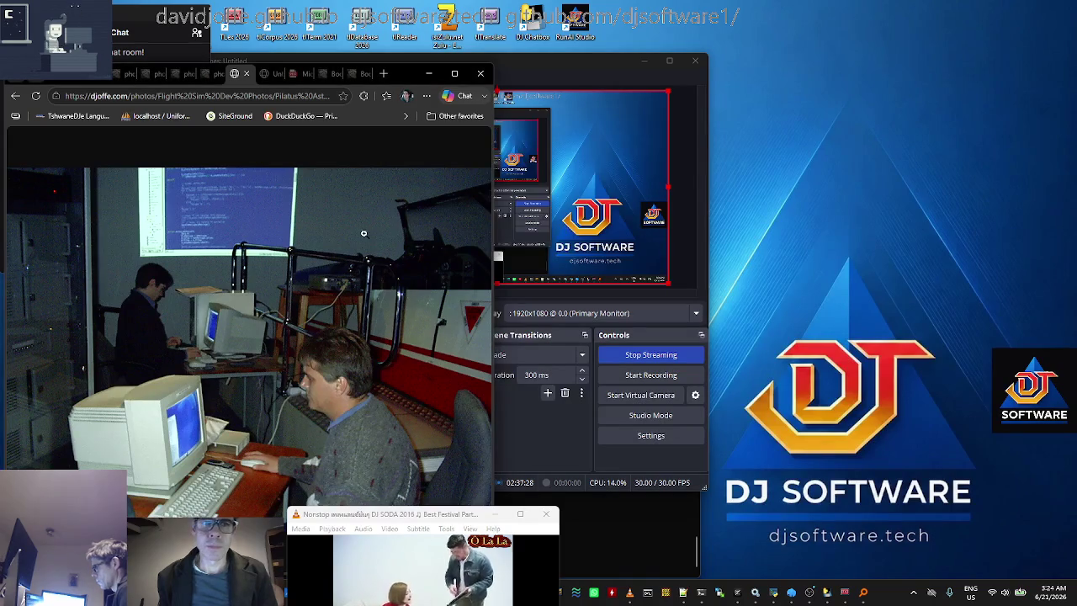
pyautogui.hotkey('alt', 'Tab')
pyautogui.hotkey('alt', 'shift', 'Tab')
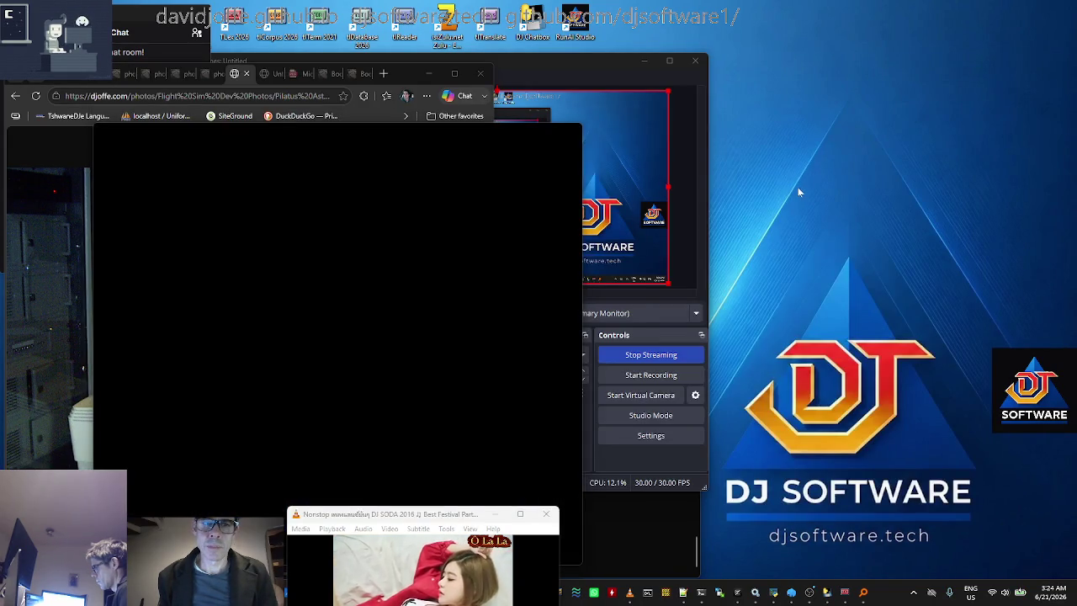
pyautogui.hotkey('alt', 'Tab')
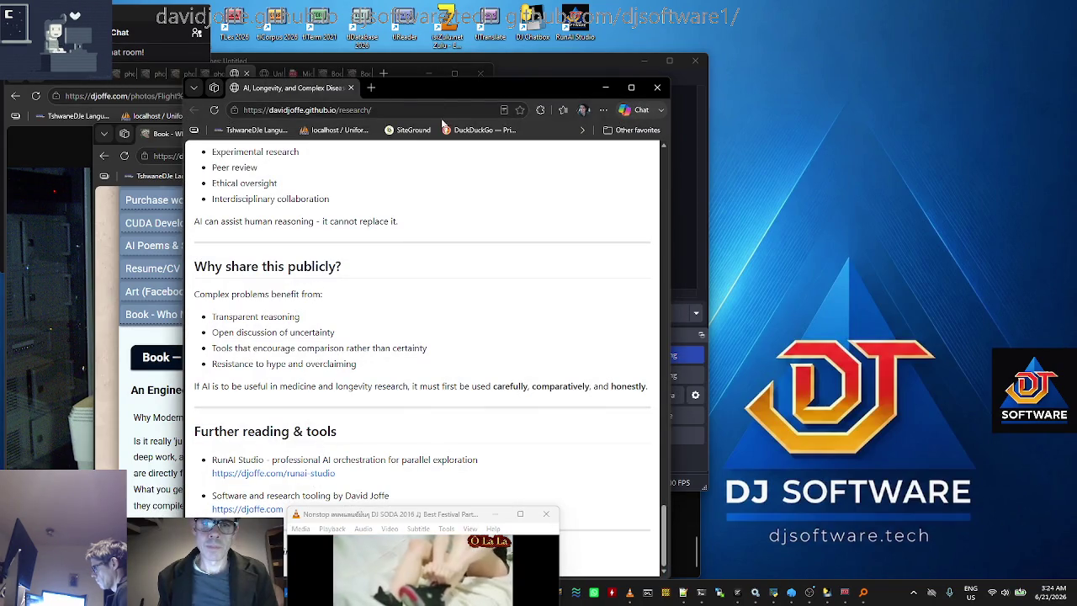
# Fit the research page window to the upper right above the OBS controls and scroll its content.
pyautogui.moveTo(442, 79)
pyautogui.mouseDown()
pyautogui.moveTo(441, 126)
pyautogui.moveTo(485, 214)
pyautogui.moveTo(771, 87)
pyautogui.moveTo(1068, 7)
pyautogui.moveTo(896, 12)
pyautogui.mouseUp()
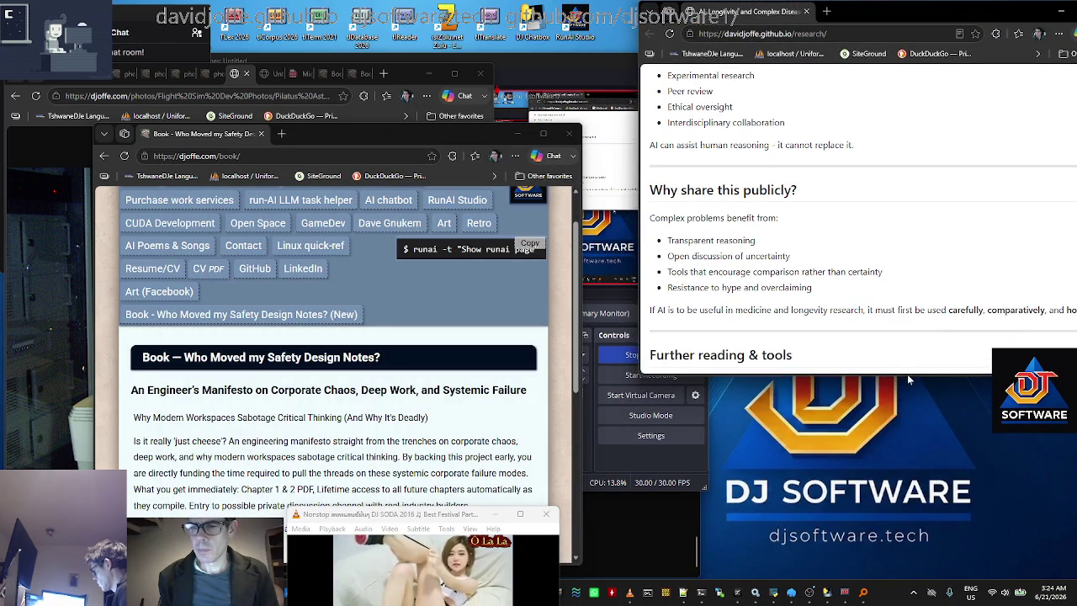
pyautogui.moveTo(907, 376)
pyautogui.mouseDown()
pyautogui.moveTo(907, 252)
pyautogui.moveTo(907, 343)
pyautogui.mouseUp()
pyautogui.scroll(-3, 885, 228)
pyautogui.scroll(15, 867, 210)
pyautogui.scroll(10, 850, 194)
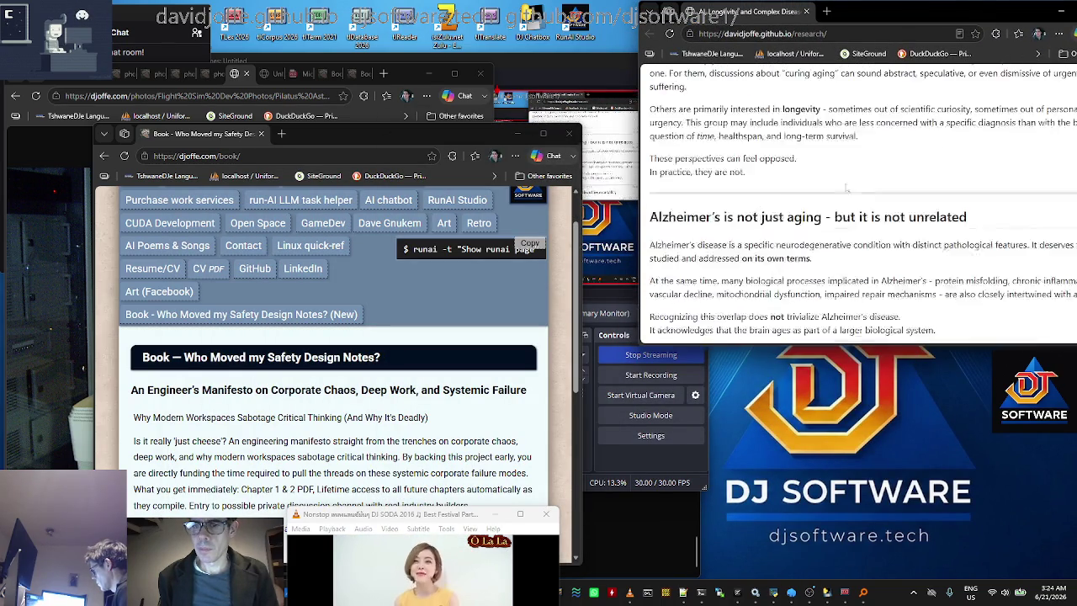
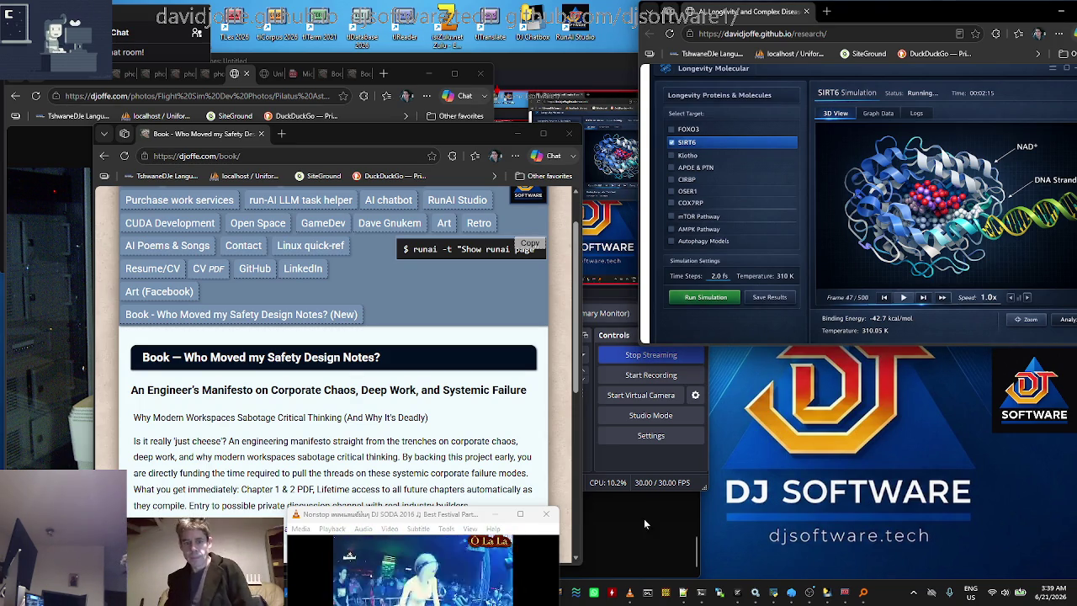
pyautogui.click(379, 585)
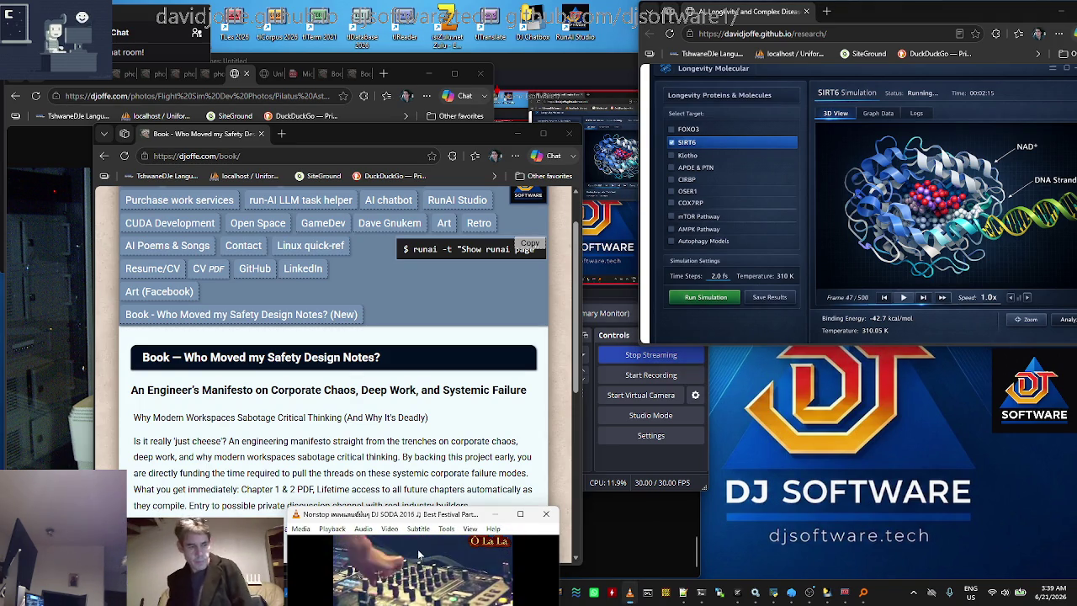